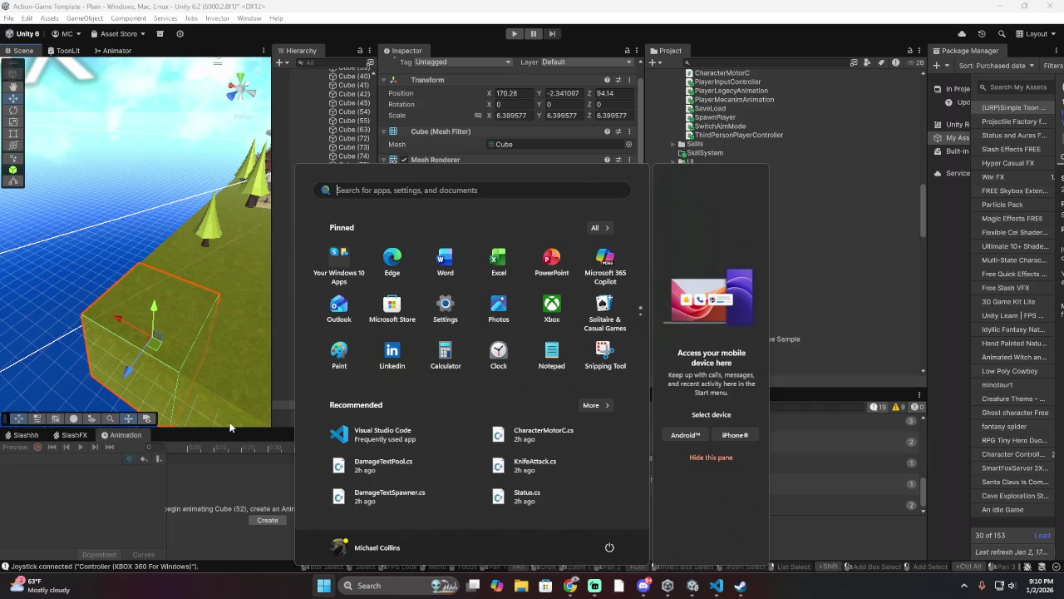
Step: Launch Blender 4.5 from the Start menu and start a new General scene
{"action": "type", "text": "blender 4.5"}
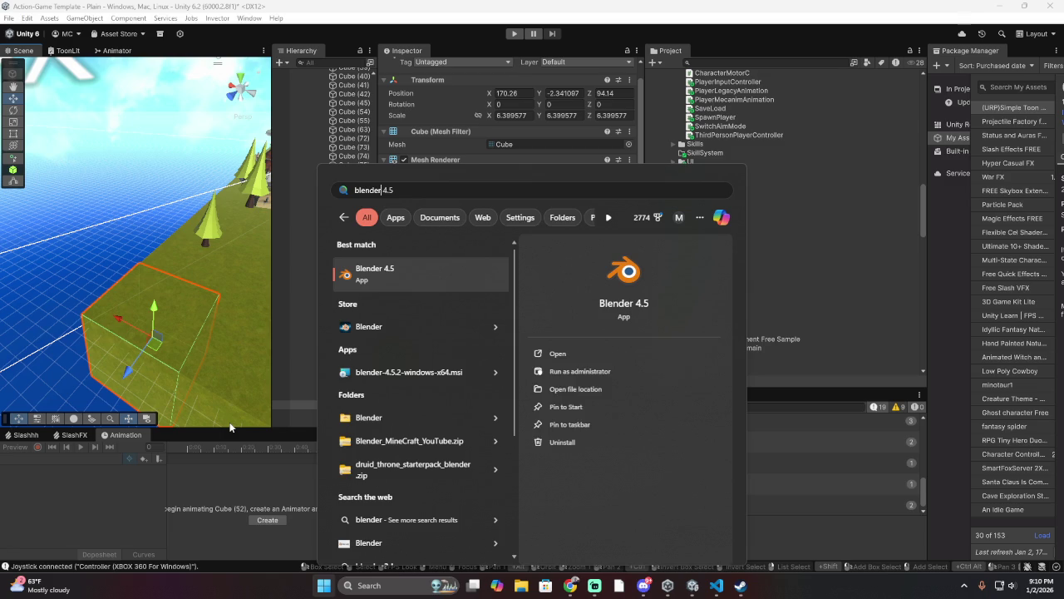
{"action": "key", "text": "Return"}
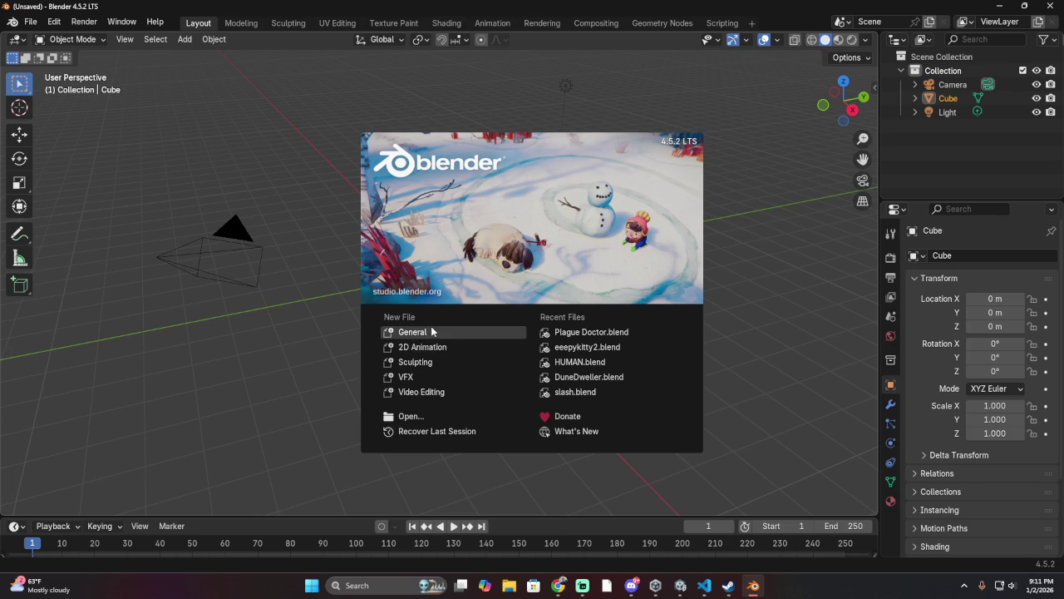
{"action": "left_click", "coordinate": [429, 334]}
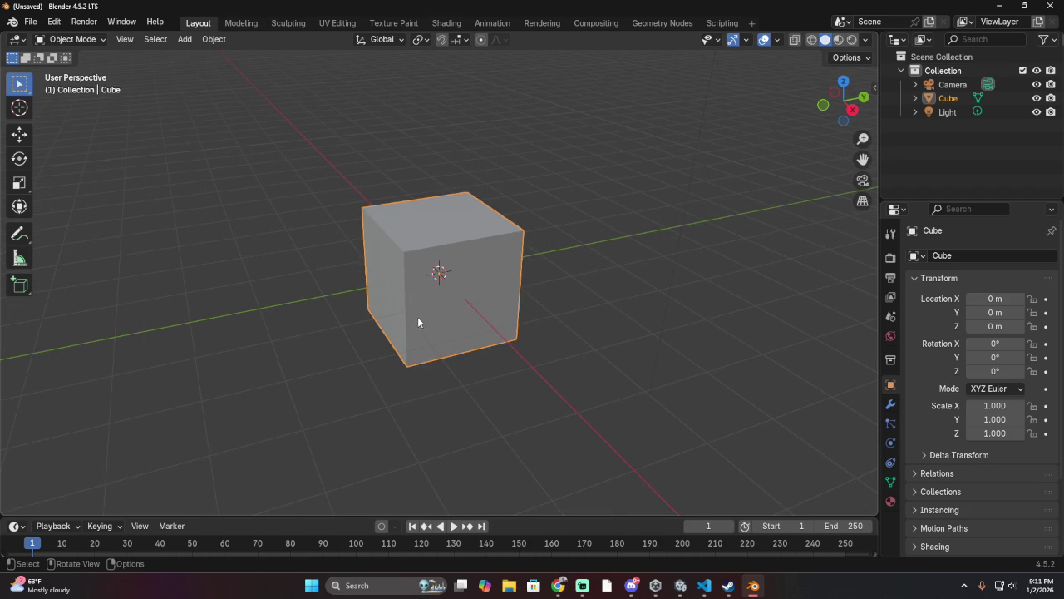
Step: Select the Move tool and orbit the view around the default cube
{"action": "left_click", "coordinate": [19, 133]}
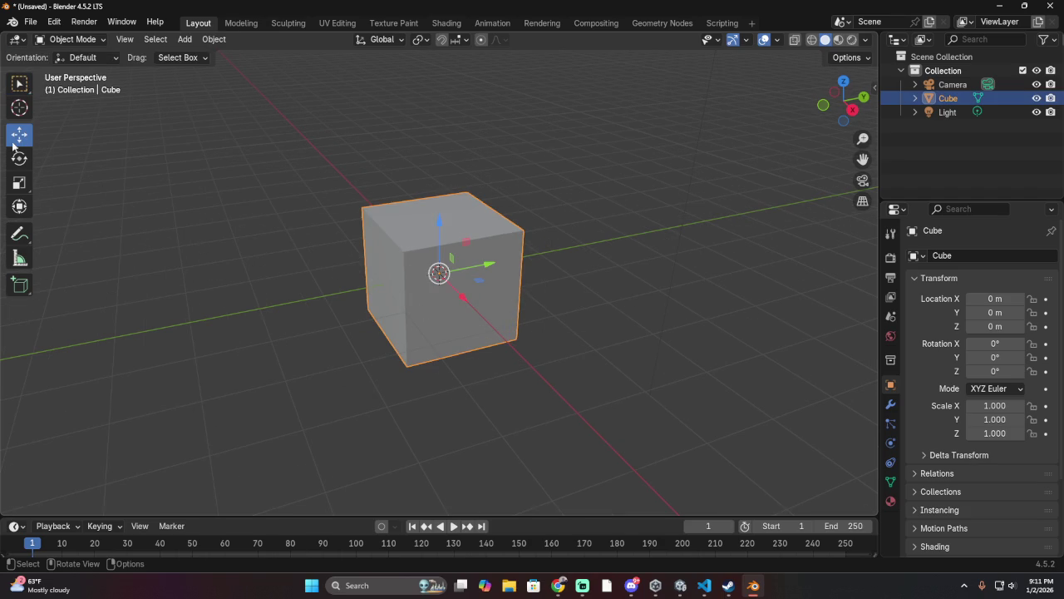
{"action": "scroll", "coordinate": [406, 309], "scroll_direction": "up", "scroll_amount": 1}
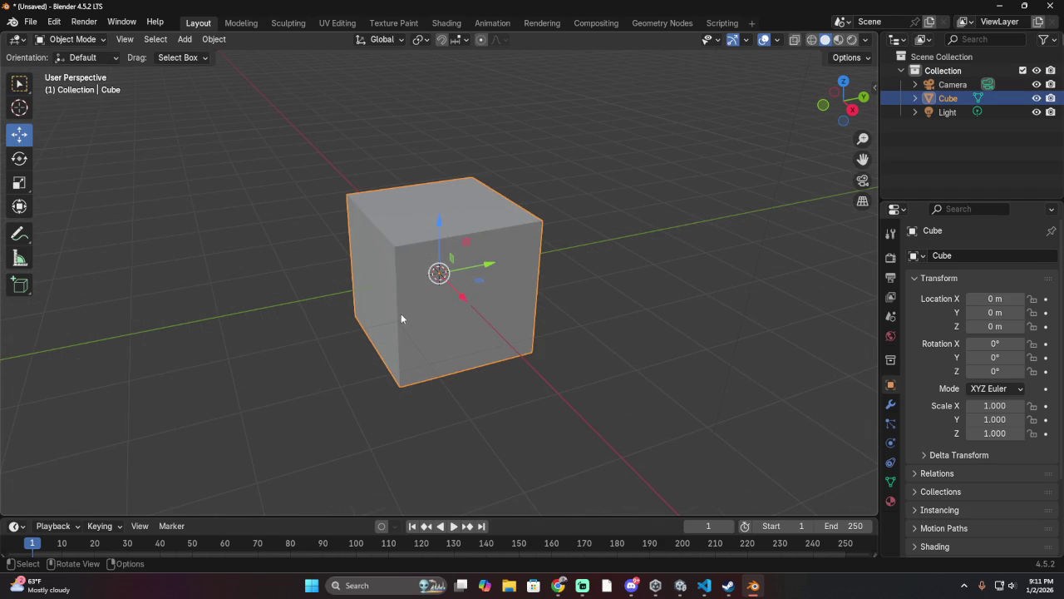
{"action": "mouse_move", "coordinate": [430, 320]}
{"action": "left_mouse_down"}
{"action": "mouse_move", "coordinate": [344, 354]}
{"action": "mouse_move", "coordinate": [198, 287]}
{"action": "mouse_move", "coordinate": [227, 385]}
{"action": "mouse_move", "coordinate": [335, 404]}
{"action": "mouse_move", "coordinate": [380, 374]}
{"action": "mouse_move", "coordinate": [399, 336]}
{"action": "left_mouse_up"}
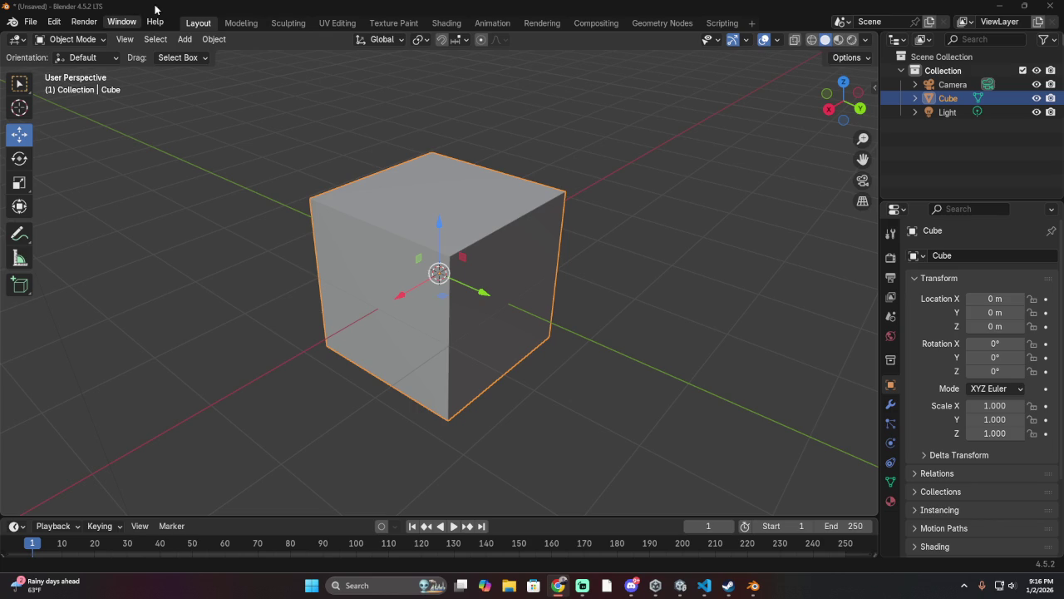
{"action": "left_click", "coordinate": [394, 23]}
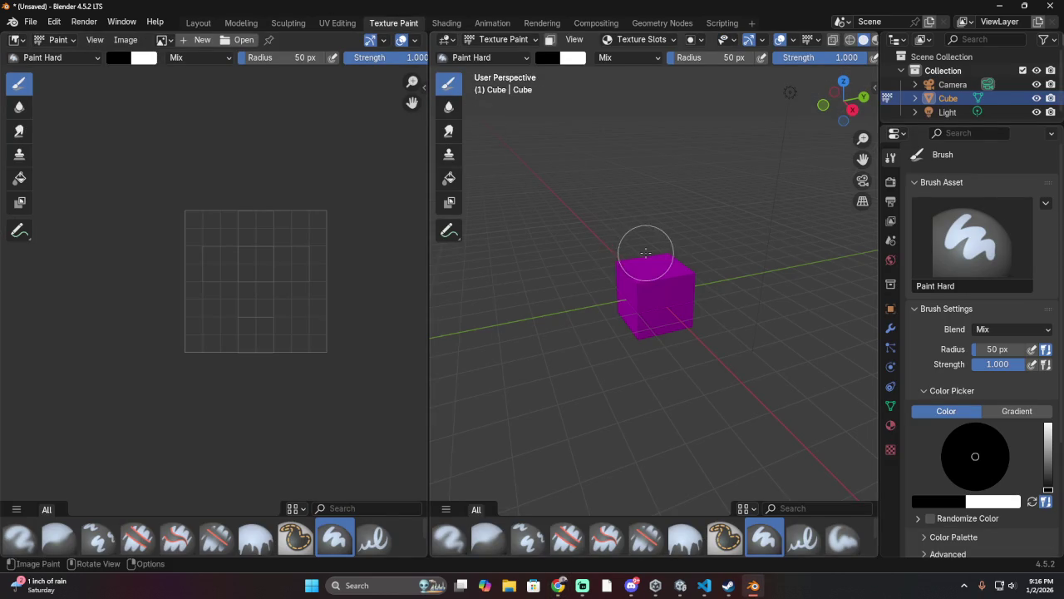
{"action": "scroll", "coordinate": [755, 252], "scroll_direction": "up", "scroll_amount": 5}
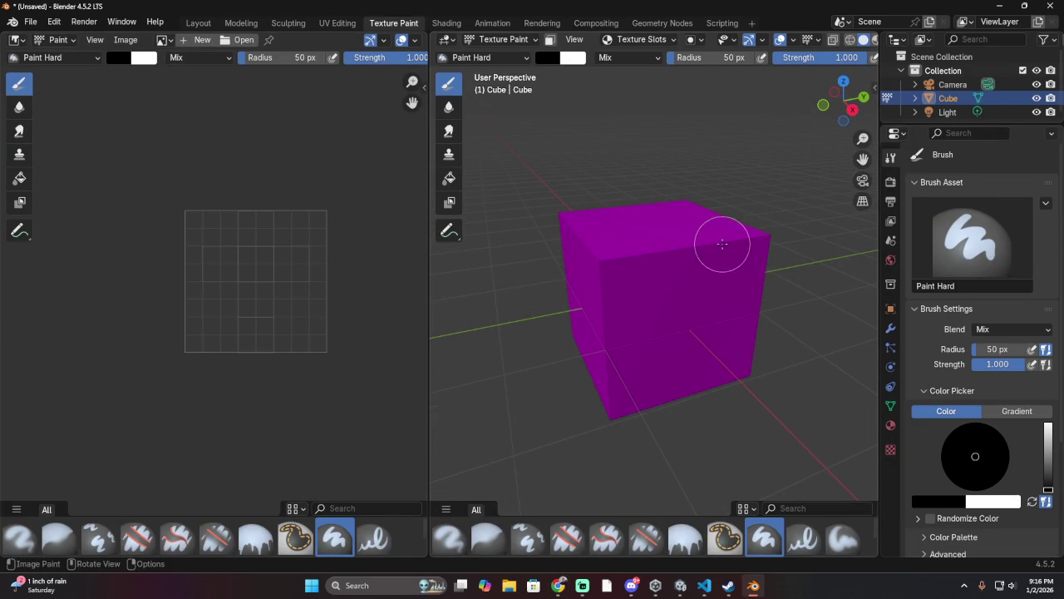
{"action": "left_click", "coordinate": [719, 233]}
{"action": "scroll", "coordinate": [981, 254], "scroll_direction": "down", "scroll_amount": 4}
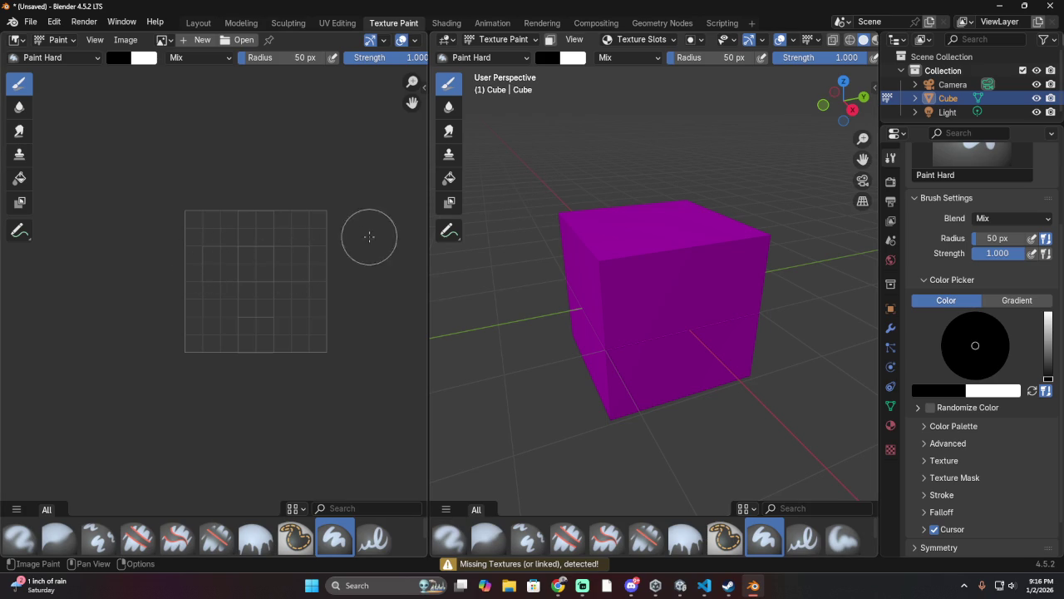
{"action": "left_click", "coordinate": [20, 179]}
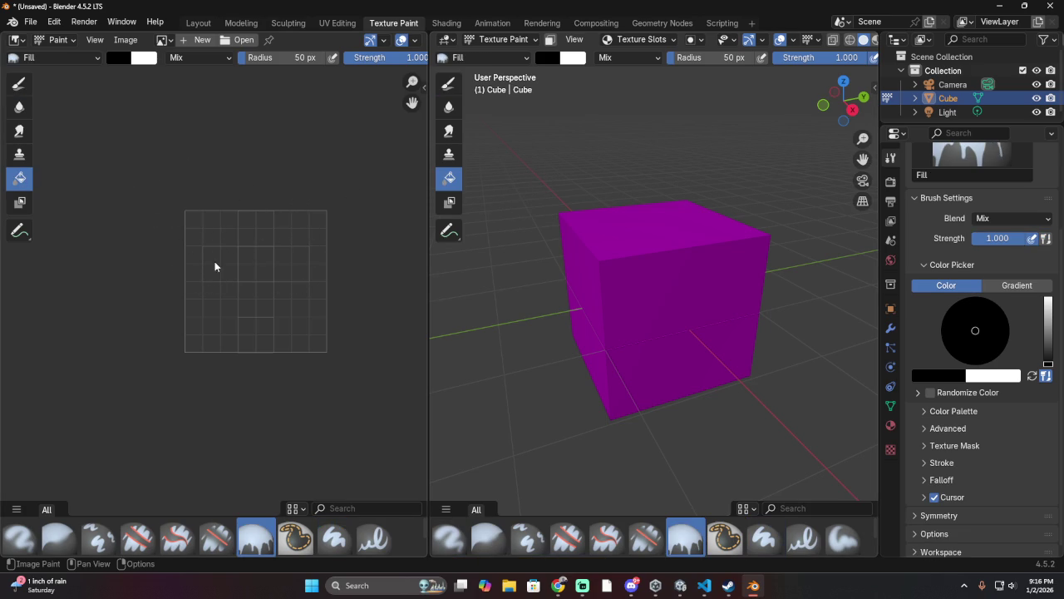
Step: Bring up the quick colour popup and the primary paint colour picker over the image
{"action": "right_click", "coordinate": [235, 267]}
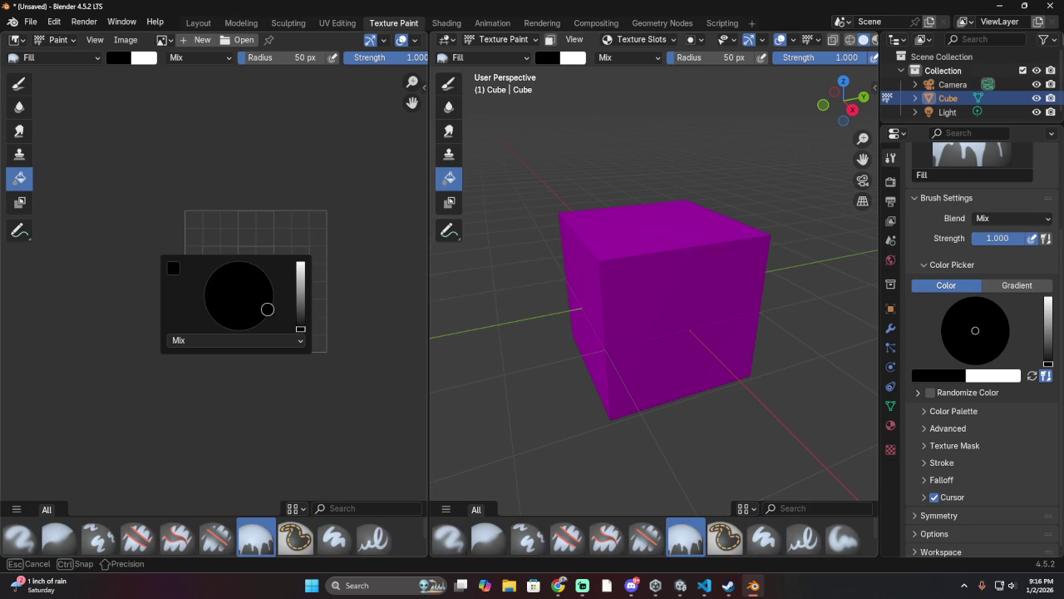
{"action": "left_click", "coordinate": [120, 58]}
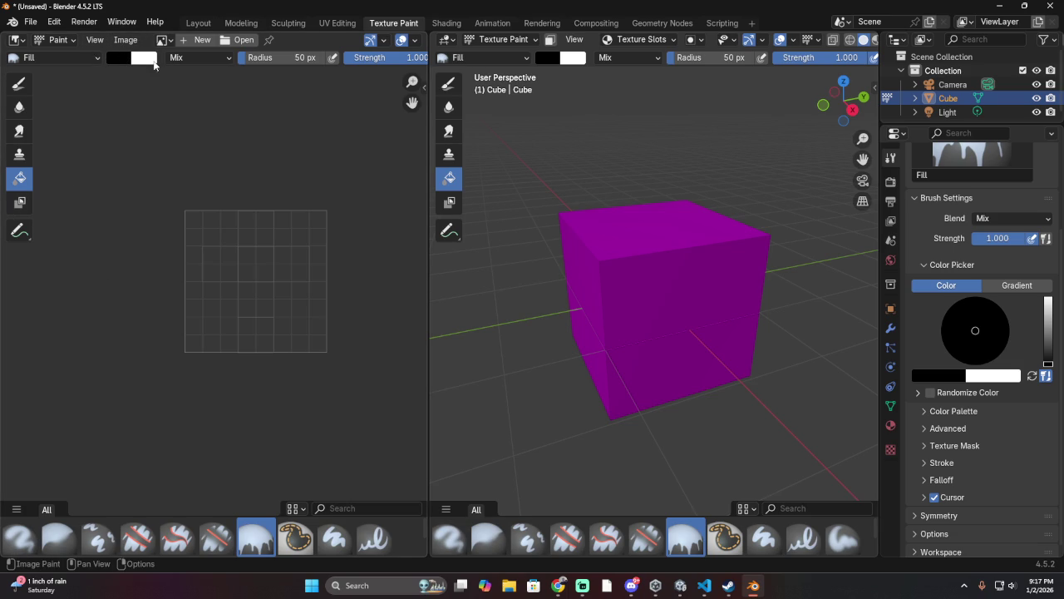
{"action": "left_click", "coordinate": [615, 283]}
Step: Draw two blue annotation strokes on the cube's top edge and front face, then reselect Fill
{"action": "left_click", "coordinate": [449, 231]}
{"action": "left_click_drag", "start_coordinate": [641, 306], "coordinate": [665, 285]}
{"action": "left_click_drag", "start_coordinate": [584, 221], "coordinate": [561, 244]}
{"action": "left_click", "coordinate": [449, 178]}
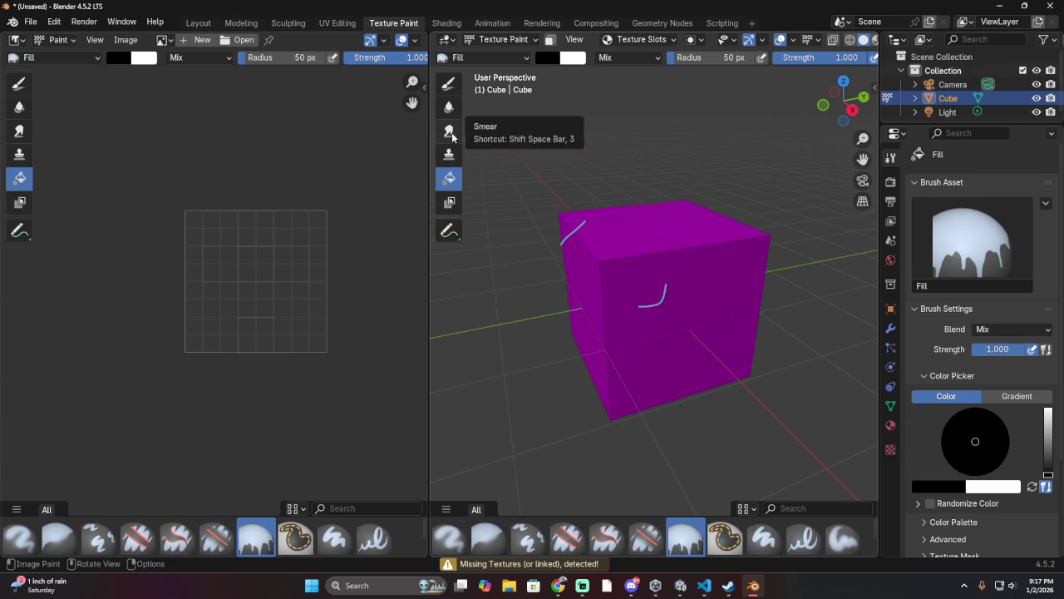
Step: Switch from Fill to the Paint Hard brush at 50 px radius and 1.000 strength
{"action": "left_click", "coordinate": [449, 88]}
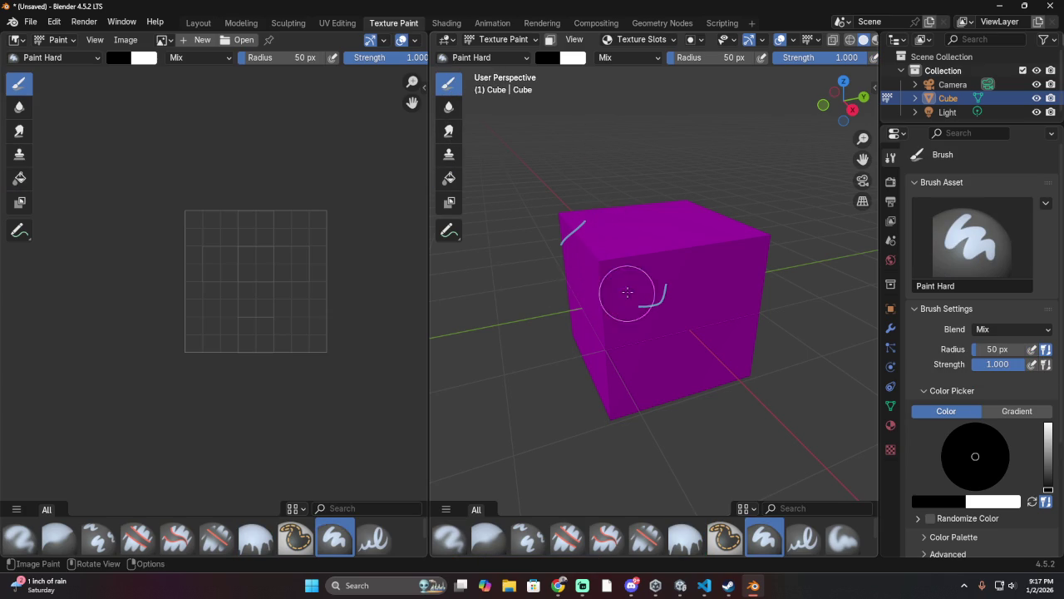
{"action": "left_click", "coordinate": [478, 280]}
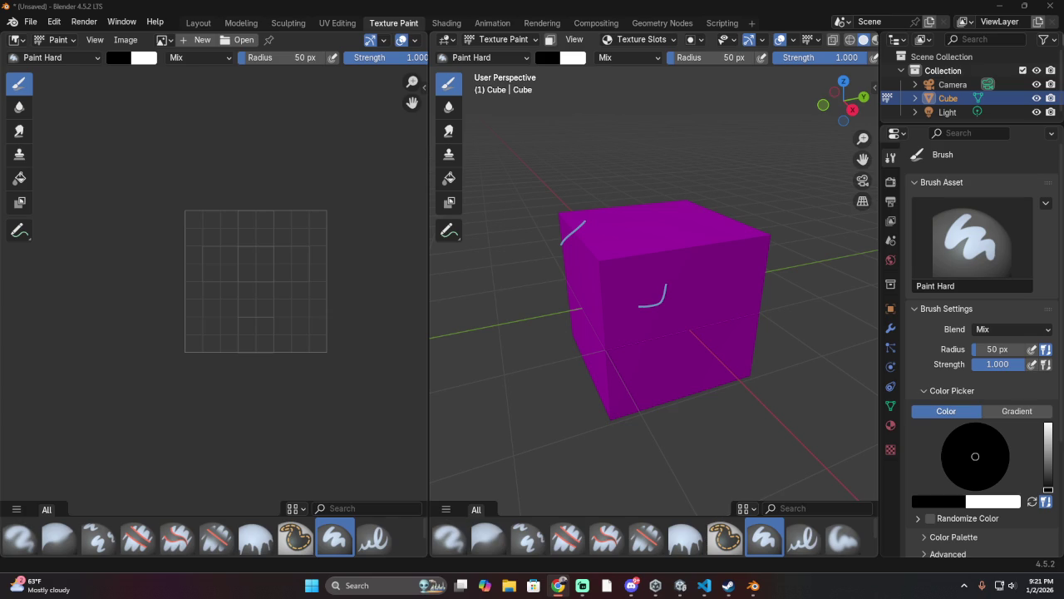
{"action": "key", "text": "alt+Tab"}
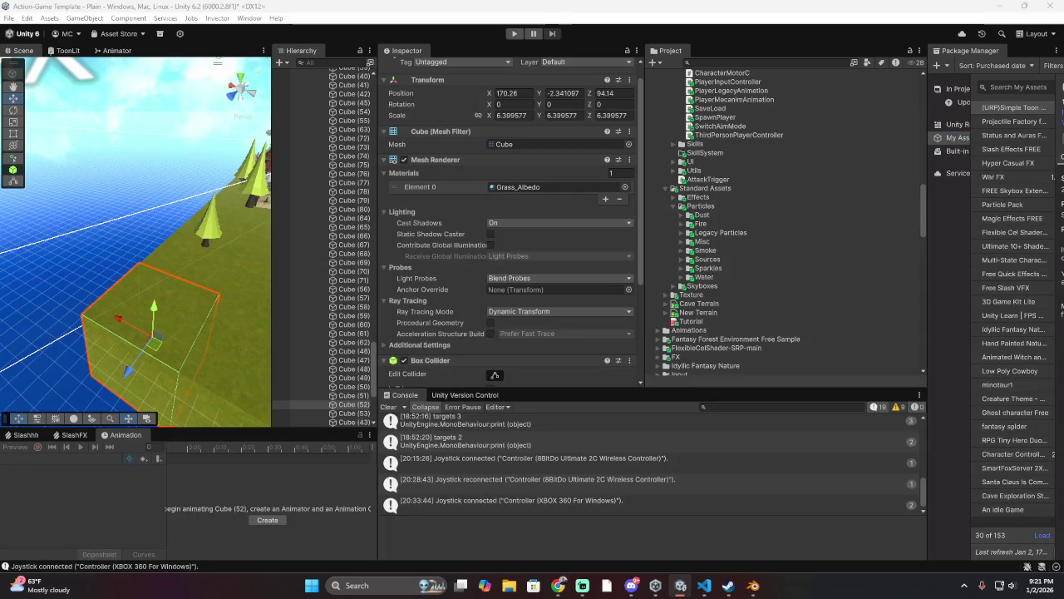
{"action": "key", "text": "alt+Tab"}
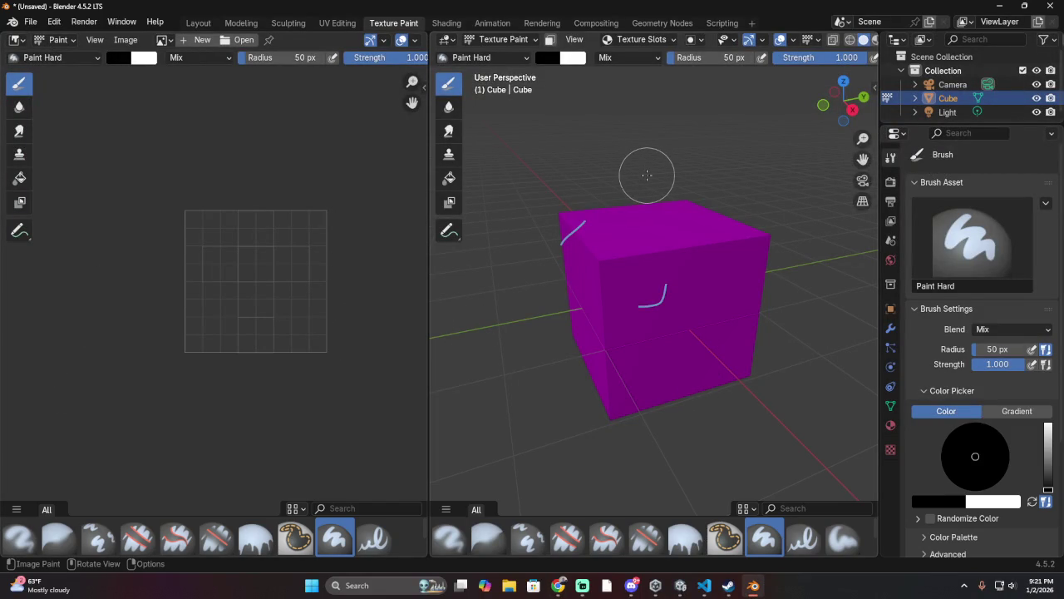
Step: Orbit the cube, play the animation at 25 fps, and show Windows quick settings
{"action": "left_click_drag", "start_coordinate": [572, 185], "coordinate": [630, 202]}
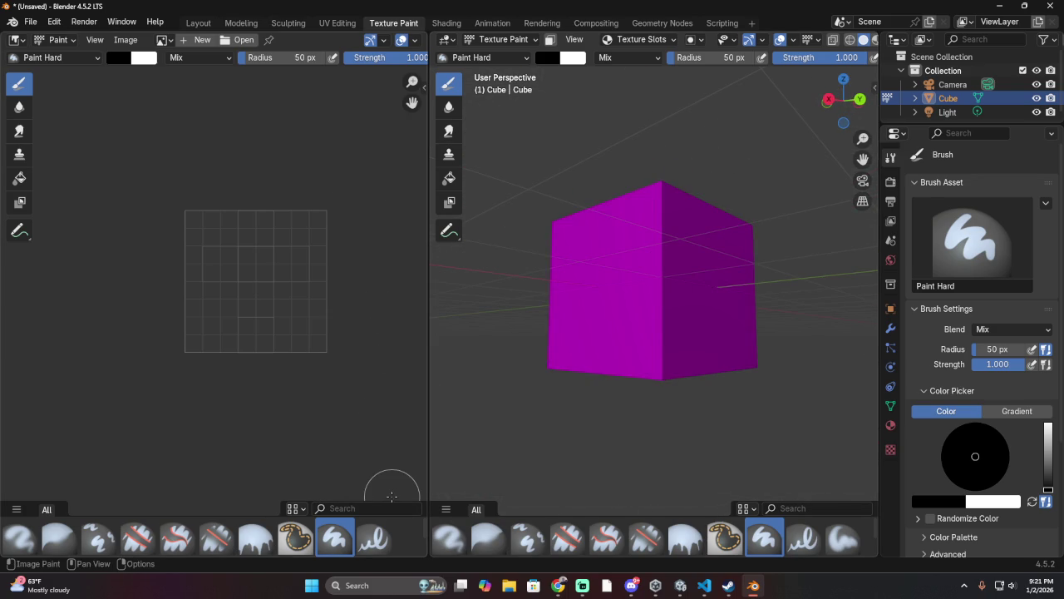
{"action": "key", "text": "space"}
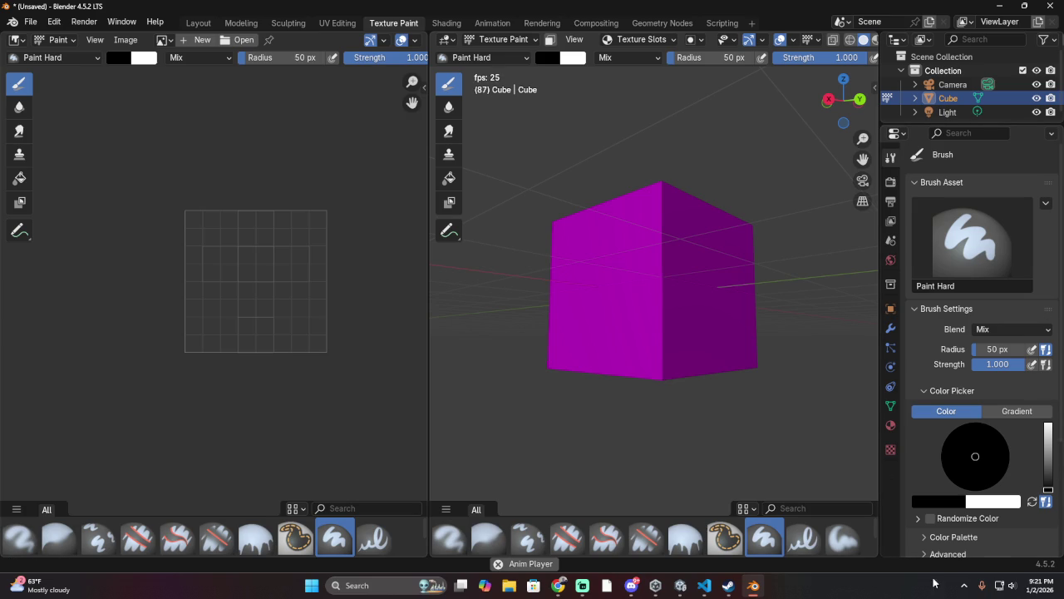
{"action": "left_click", "coordinate": [1010, 585]}
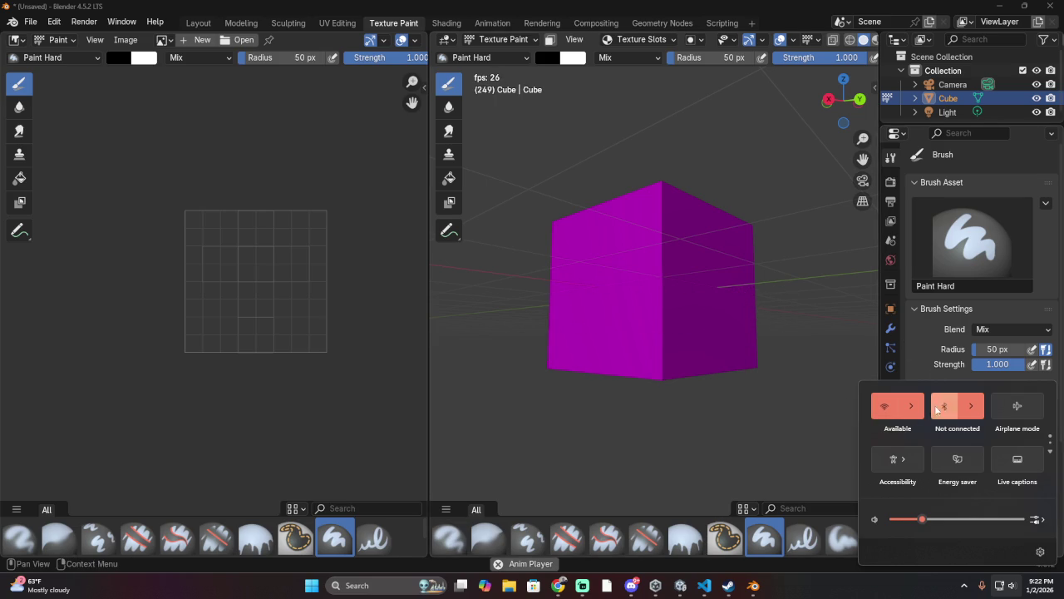
Step: Dismiss the quick settings flyout, then later bring it up again
{"action": "left_click", "coordinate": [768, 290]}
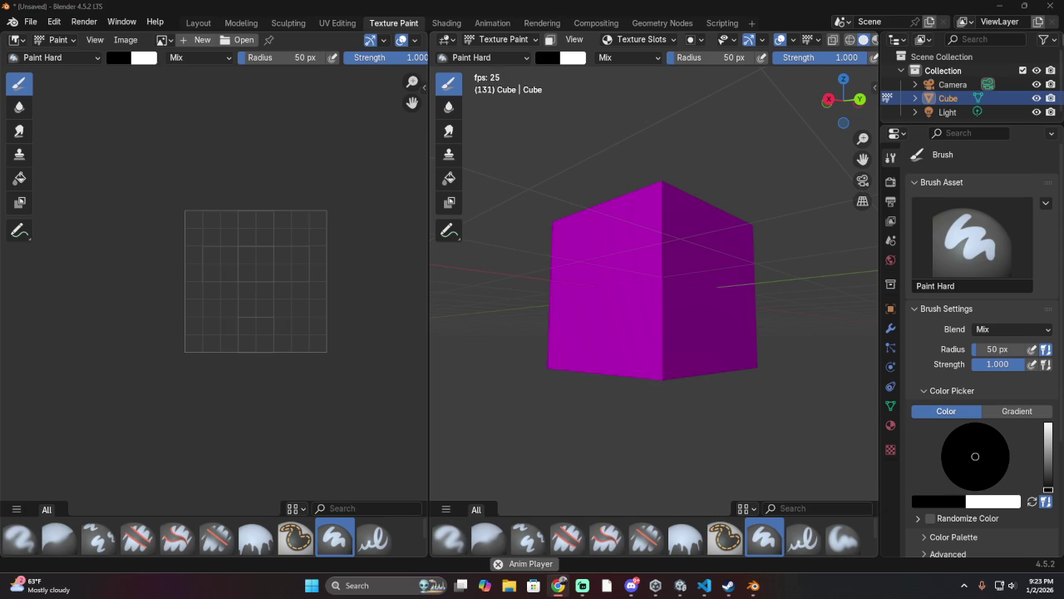
{"action": "left_click", "coordinate": [1015, 585]}
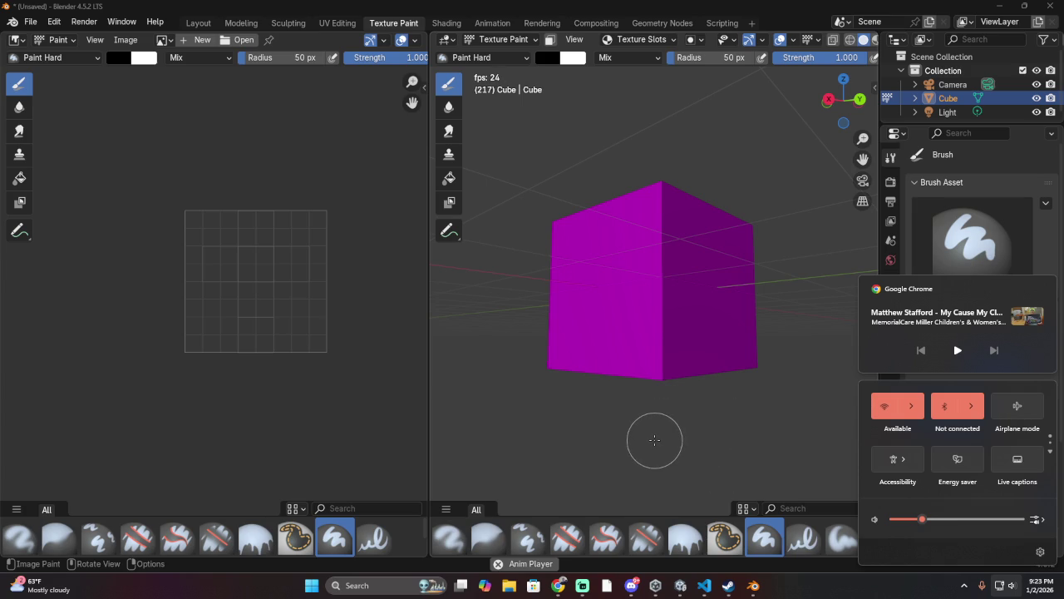
Step: Orbit the viewport to look almost straight onto one magenta cube face
{"action": "mouse_move", "coordinate": [624, 264]}
{"action": "left_mouse_down"}
{"action": "mouse_move", "coordinate": [595, 394]}
{"action": "mouse_move", "coordinate": [731, 352]}
{"action": "mouse_move", "coordinate": [690, 324]}
{"action": "mouse_move", "coordinate": [856, 320]}
{"action": "left_mouse_up"}
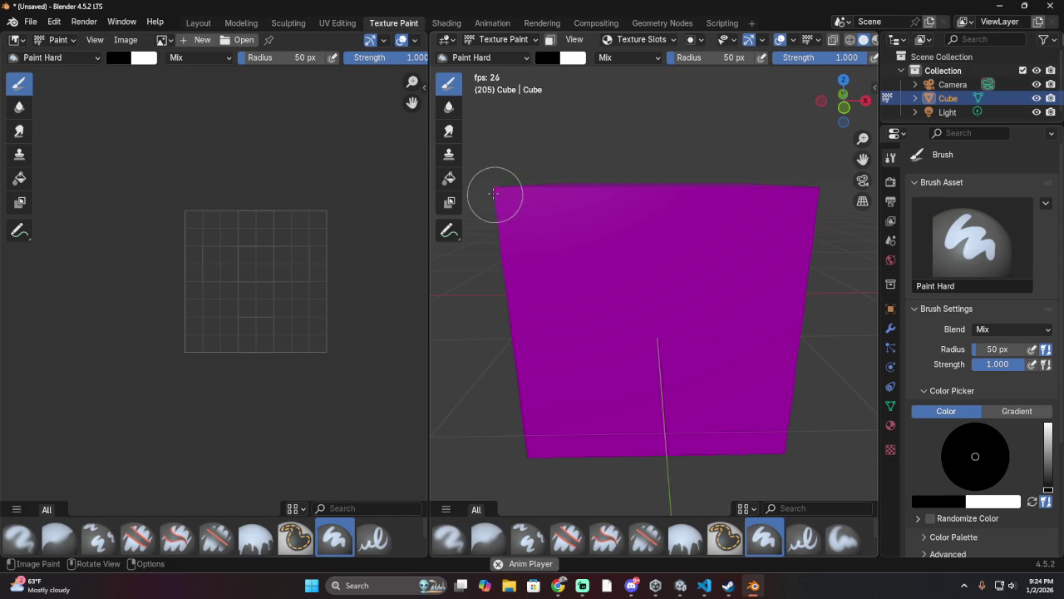
Step: Change the Windows sound output from Speakers to Headset Earphone (G435 Wireless Gaming Headset)
{"action": "right_click", "coordinate": [480, 83]}
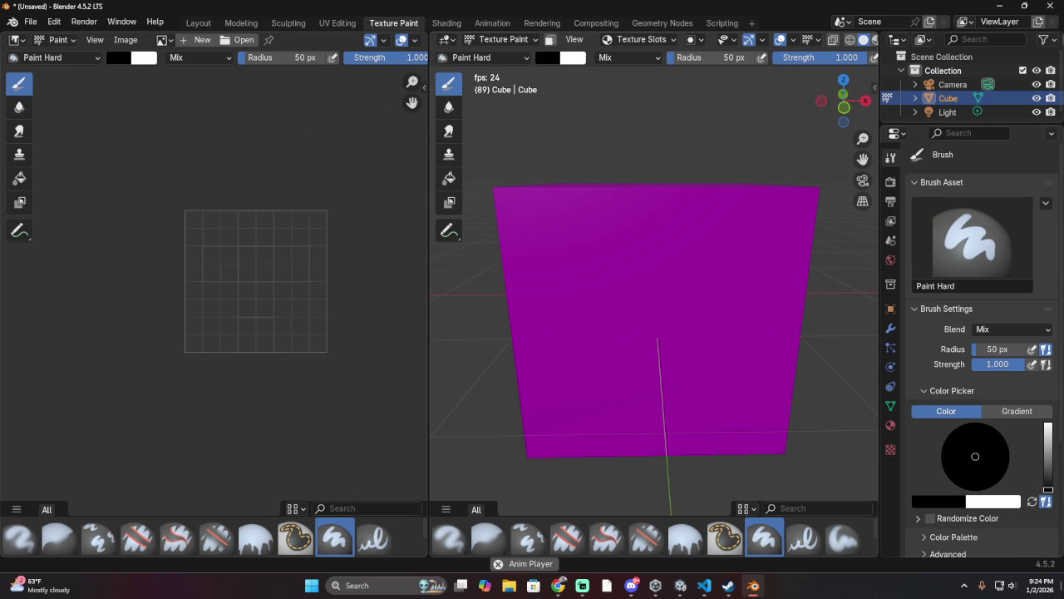
{"action": "left_click", "coordinate": [1004, 585]}
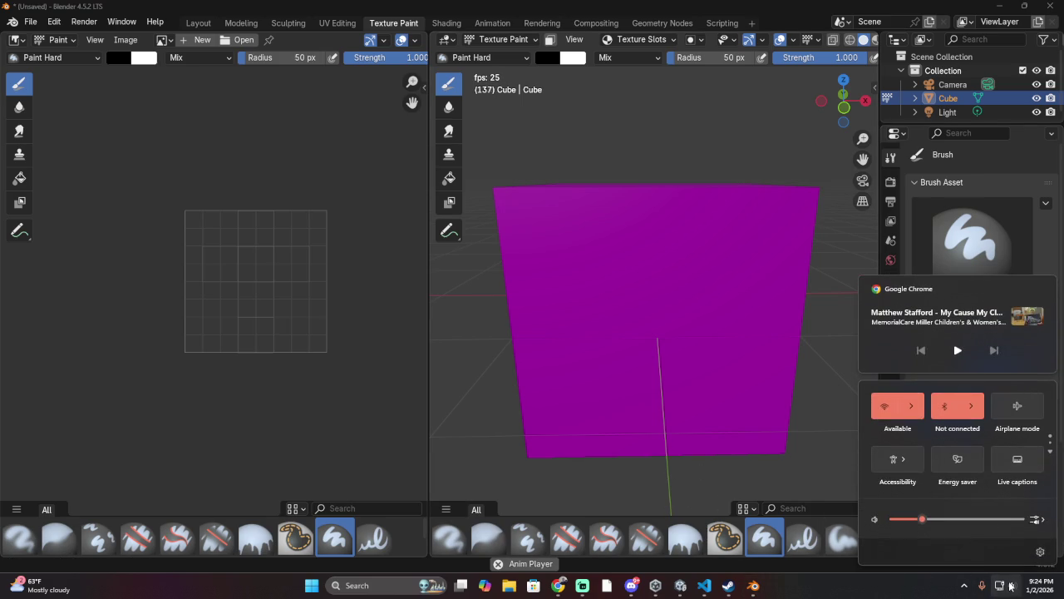
{"action": "left_click", "coordinate": [1033, 515]}
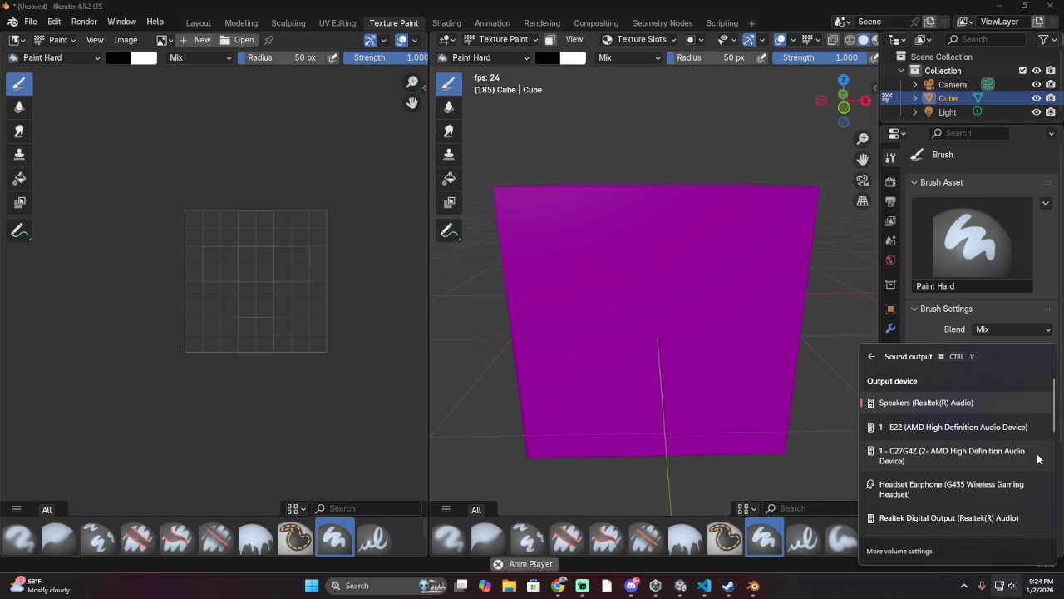
{"action": "left_click", "coordinate": [1023, 487]}
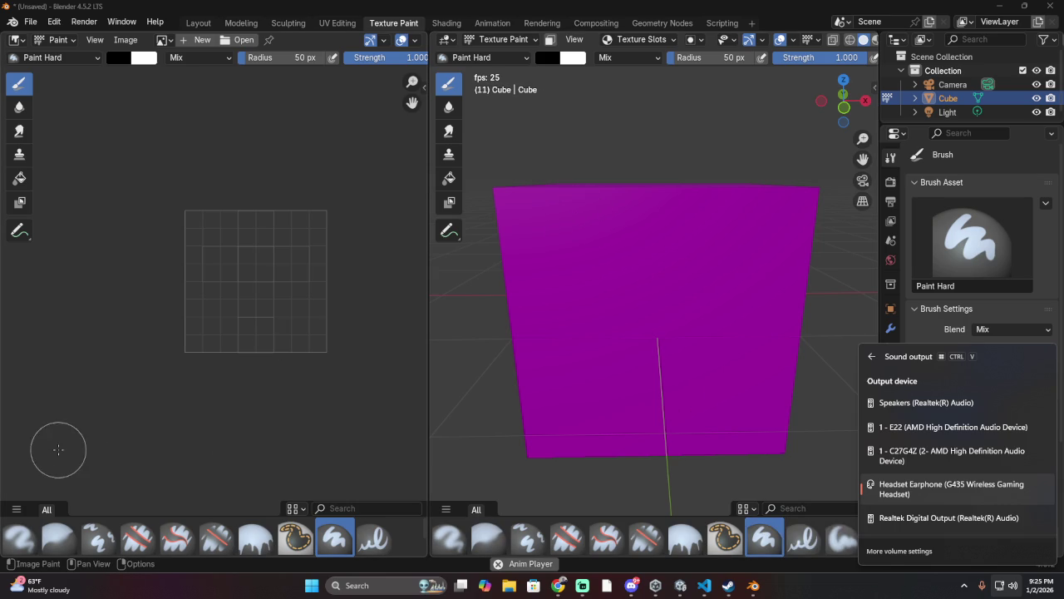
{"action": "key", "text": "Tab"}
Step: Close the sound output flyout and Alt-Tab to the Unity editor
{"action": "key", "text": "Escape"}
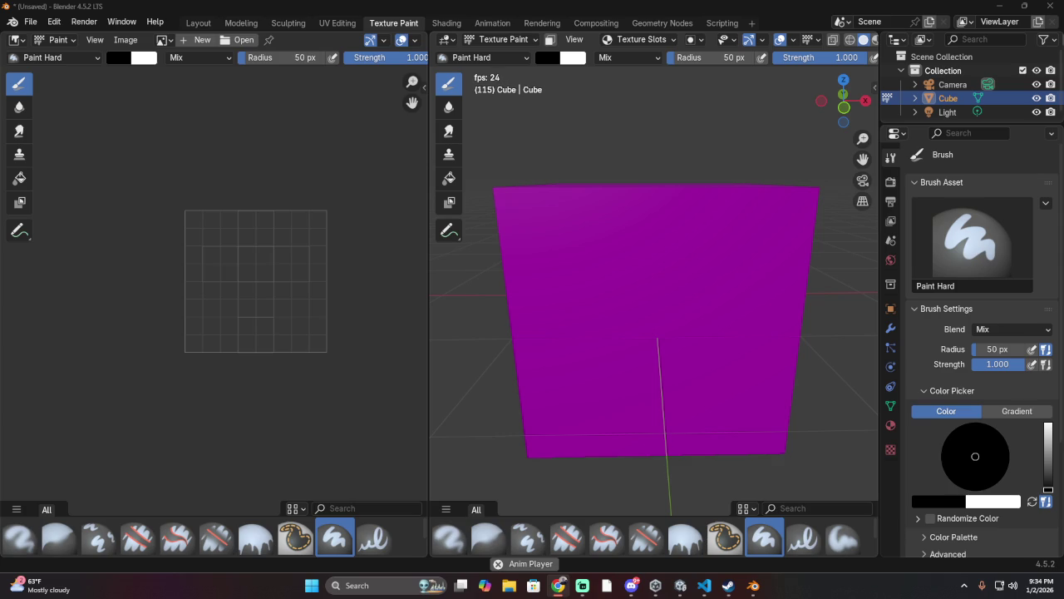
{"action": "key", "text": "alt+Tab"}
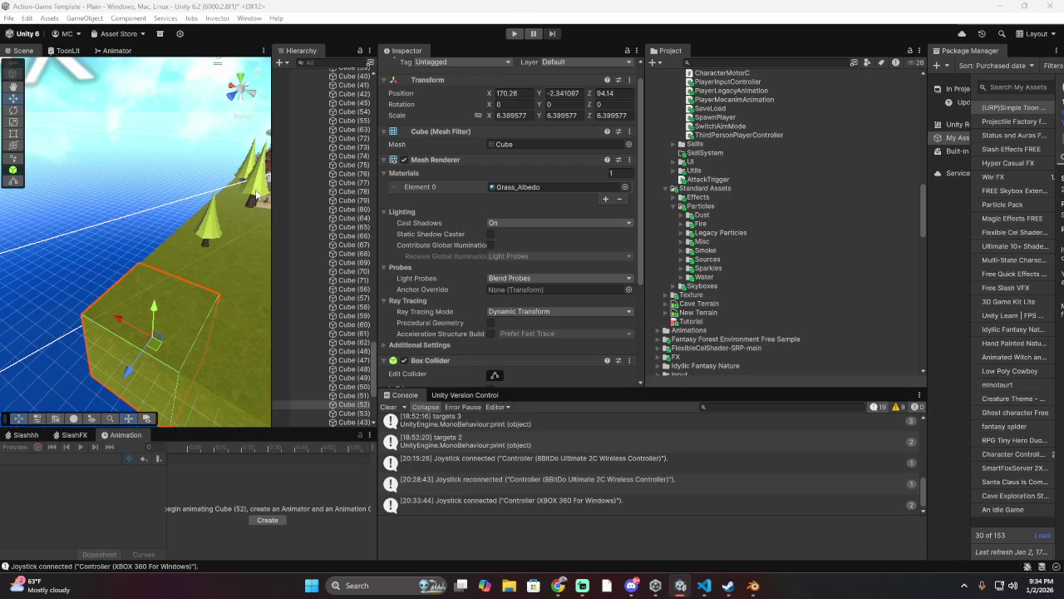
Step: Bring the Unity Scene view to ground level and pan across the village toward the castle
{"action": "mouse_move", "coordinate": [242, 259]}
{"action": "left_mouse_down"}
{"action": "mouse_move", "coordinate": [4, 255]}
{"action": "mouse_move", "coordinate": [118, 251]}
{"action": "left_mouse_up"}
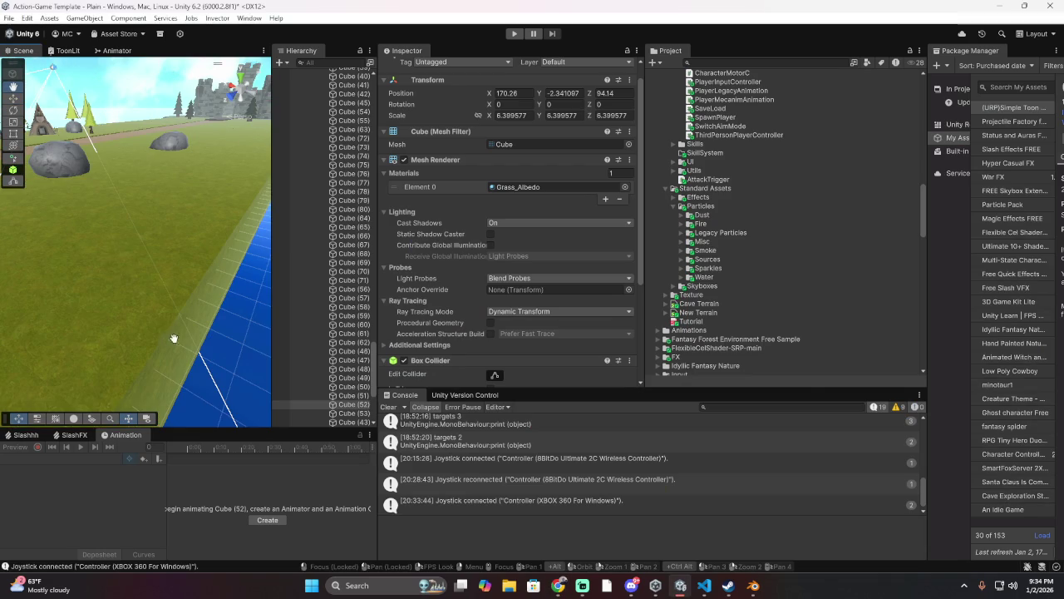
{"action": "mouse_move", "coordinate": [179, 301]}
{"action": "left_mouse_down"}
{"action": "mouse_move", "coordinate": [244, 340]}
{"action": "mouse_move", "coordinate": [193, 257]}
{"action": "mouse_move", "coordinate": [195, 218]}
{"action": "mouse_move", "coordinate": [167, 281]}
{"action": "mouse_move", "coordinate": [153, 270]}
{"action": "mouse_move", "coordinate": [122, 323]}
{"action": "mouse_move", "coordinate": [136, 314]}
{"action": "left_mouse_up"}
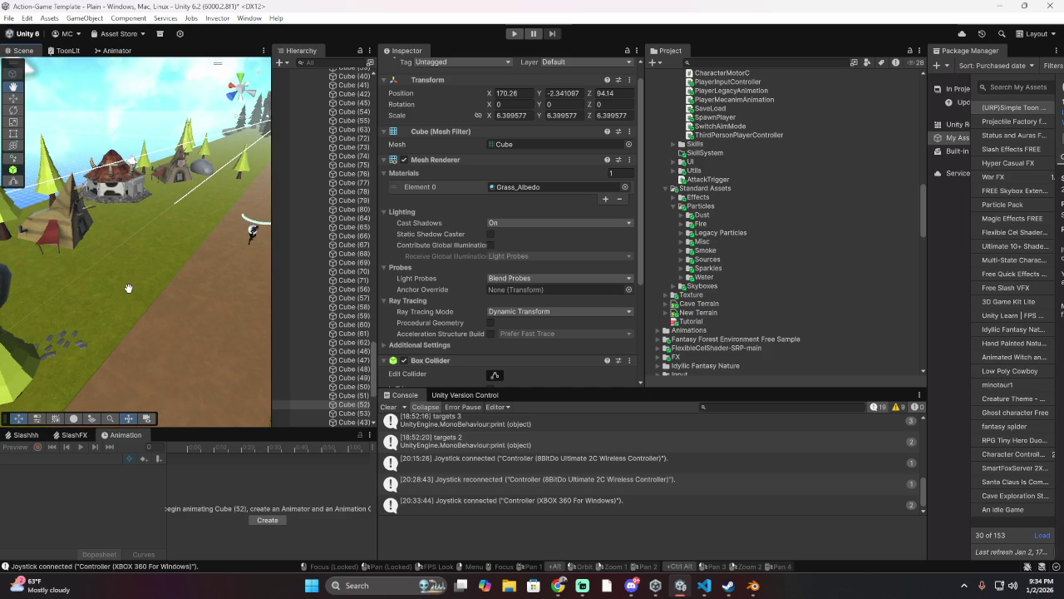
{"action": "mouse_move", "coordinate": [199, 222]}
{"action": "left_mouse_down"}
{"action": "mouse_move", "coordinate": [205, 320]}
{"action": "mouse_move", "coordinate": [196, 310]}
{"action": "mouse_move", "coordinate": [105, 311]}
{"action": "mouse_move", "coordinate": [84, 551]}
{"action": "left_mouse_up"}
{"action": "scroll", "coordinate": [317, 186], "scroll_direction": "down", "scroll_amount": 2}
{"action": "left_click_drag", "start_coordinate": [225, 275], "coordinate": [240, 296]}
{"action": "scroll", "coordinate": [240, 296], "scroll_direction": "down", "scroll_amount": 10}
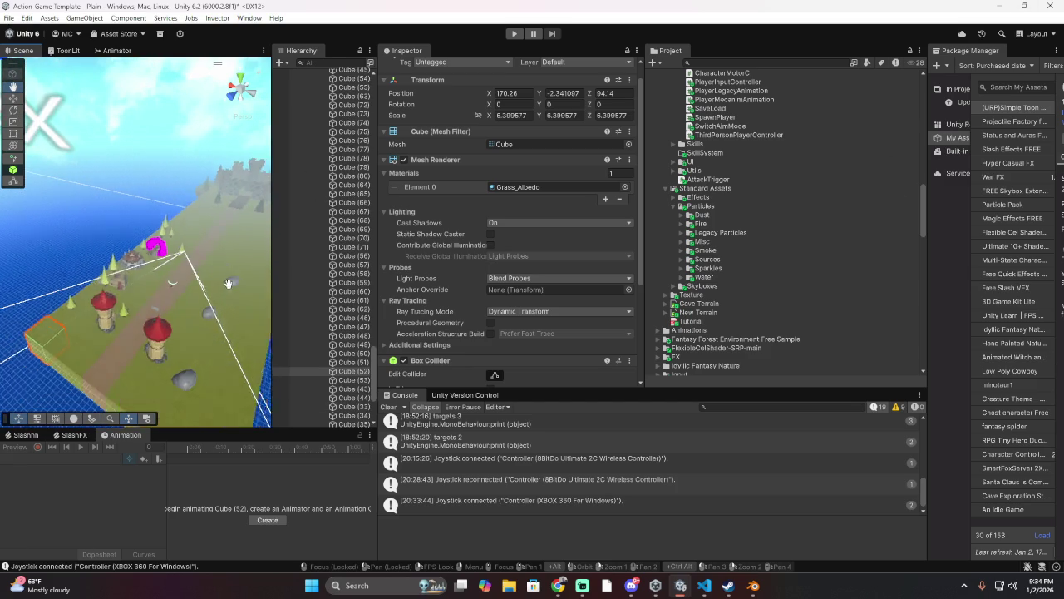
{"action": "scroll", "coordinate": [228, 284], "scroll_direction": "up", "scroll_amount": 10}
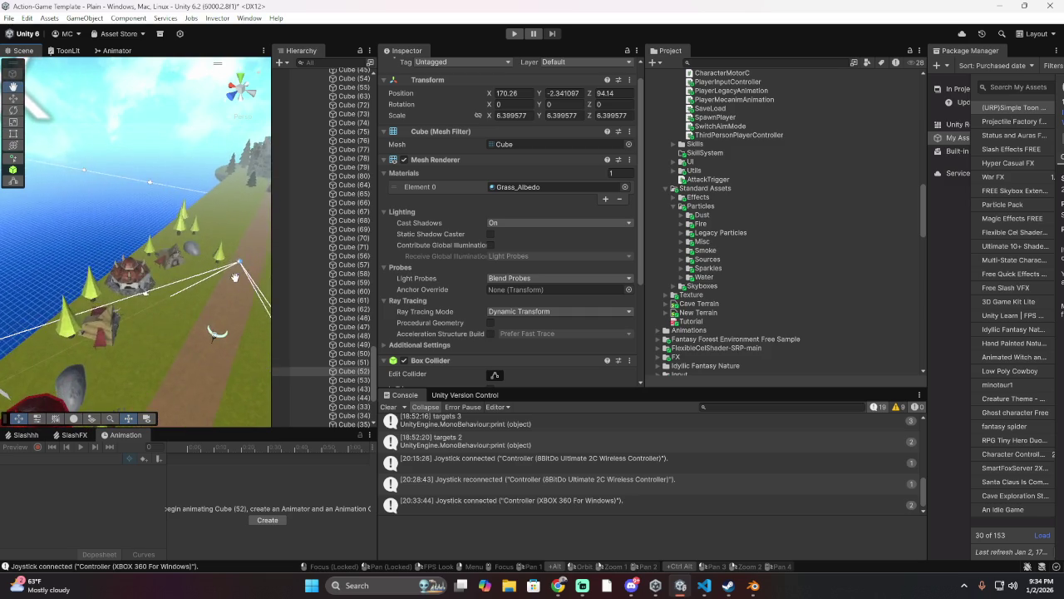
Step: Orbit to a low side view of the platform, then bring up the Alt+Tab window switcher
{"action": "mouse_move", "coordinate": [229, 255]}
{"action": "left_mouse_down"}
{"action": "mouse_move", "coordinate": [247, 182]}
{"action": "mouse_move", "coordinate": [255, 384]}
{"action": "left_mouse_up"}
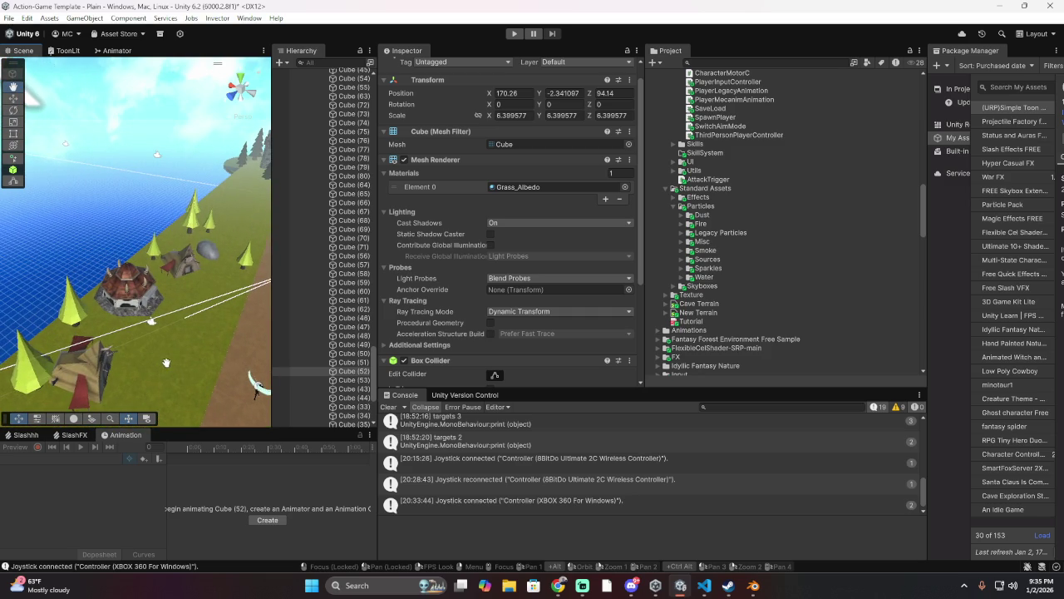
{"action": "left_click_drag", "start_coordinate": [166, 360], "coordinate": [169, 315]}
{"action": "scroll", "coordinate": [170, 315], "scroll_direction": "down", "scroll_amount": 10}
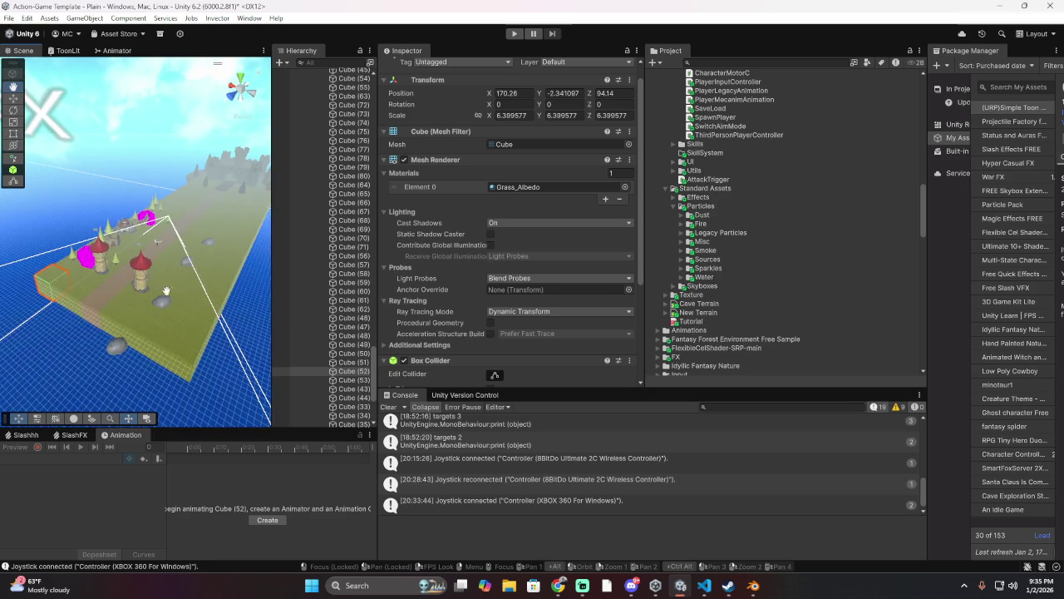
{"action": "scroll", "coordinate": [30, 272], "scroll_direction": "up", "scroll_amount": 5}
{"action": "mouse_move", "coordinate": [30, 272]}
{"action": "left_mouse_down"}
{"action": "mouse_move", "coordinate": [169, 292]}
{"action": "mouse_move", "coordinate": [110, 243]}
{"action": "mouse_move", "coordinate": [156, 243]}
{"action": "left_mouse_up"}
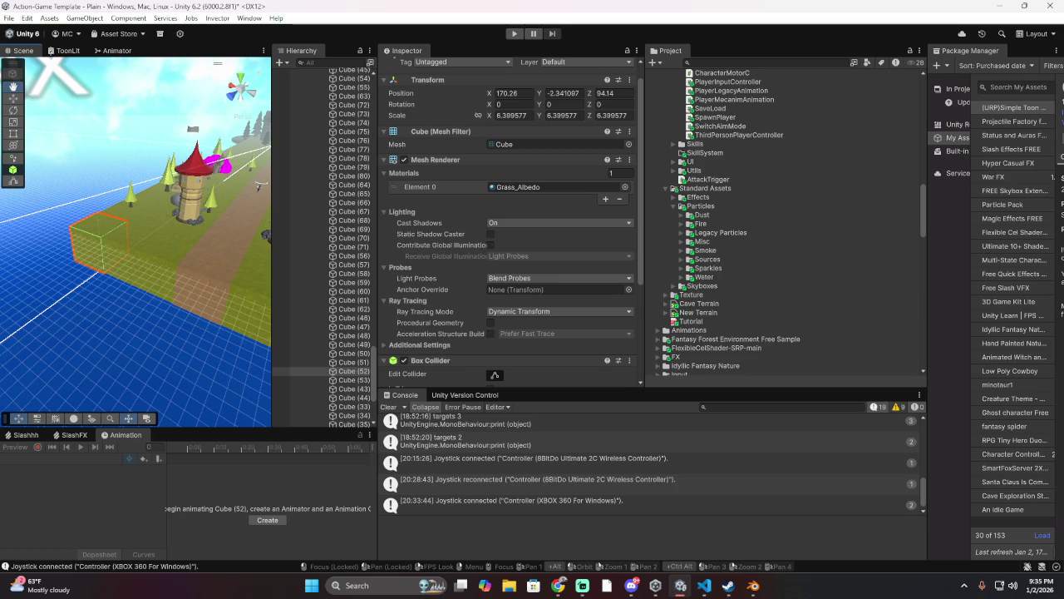
{"action": "key", "text": "alt+Tab"}
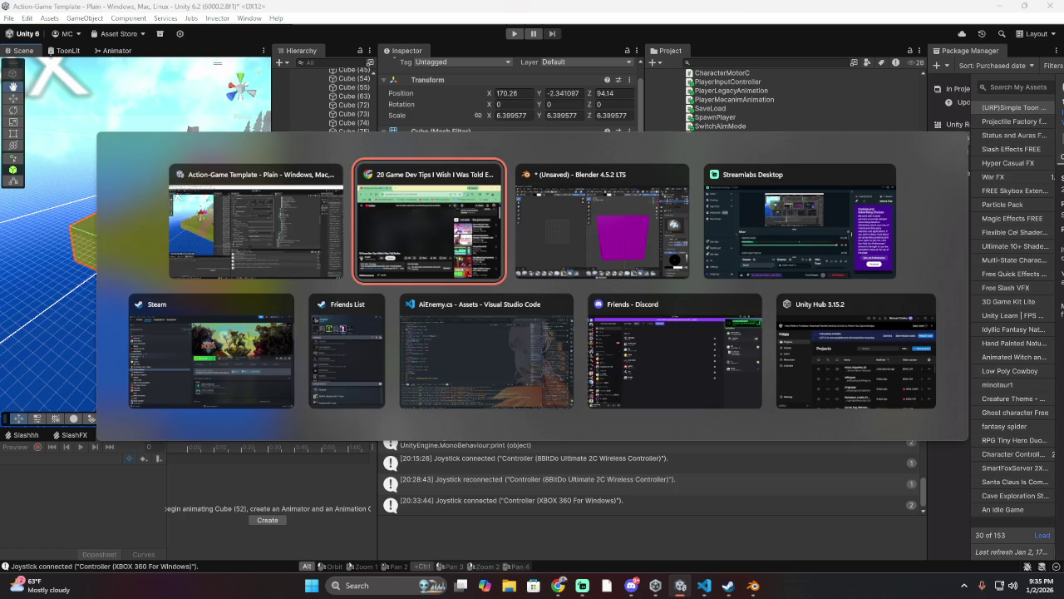
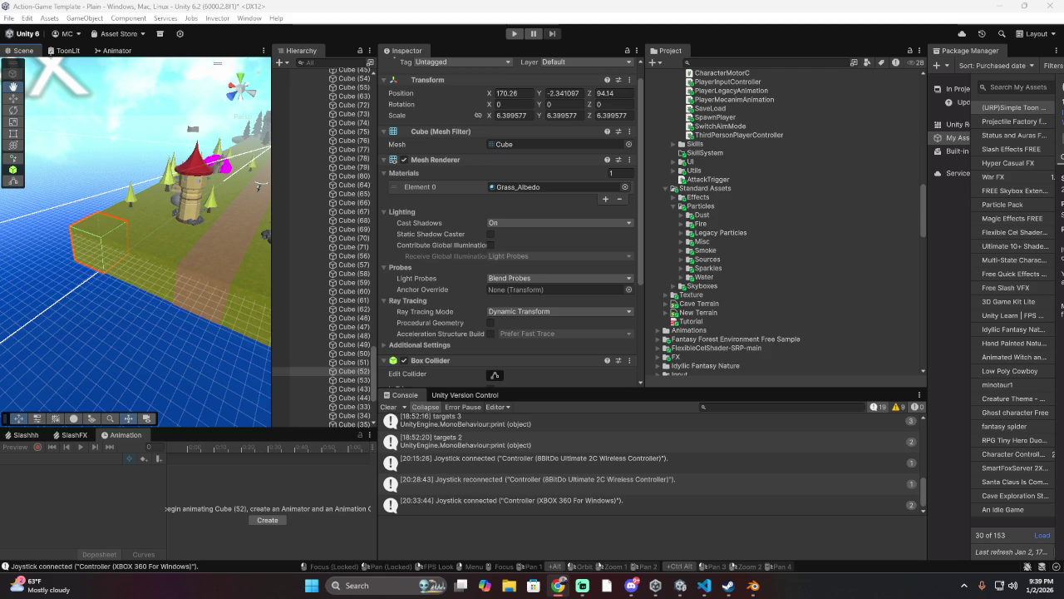
Step: Play-test the game through several attacks, logging targets and Cooling Down/Cooled Down messages, then stop
{"action": "left_click", "coordinate": [514, 34]}
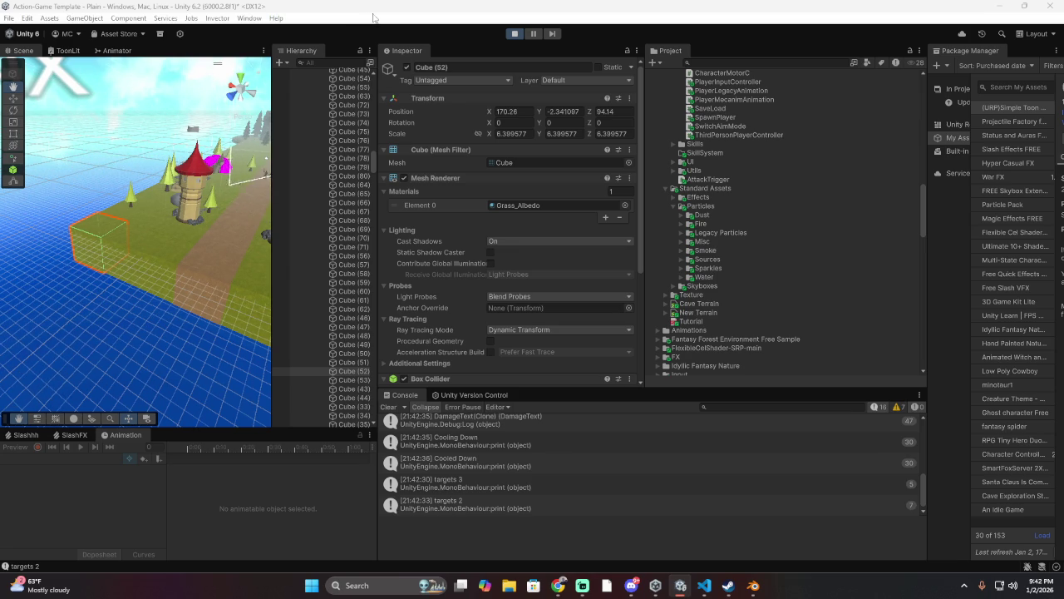
{"action": "left_click", "coordinate": [515, 34]}
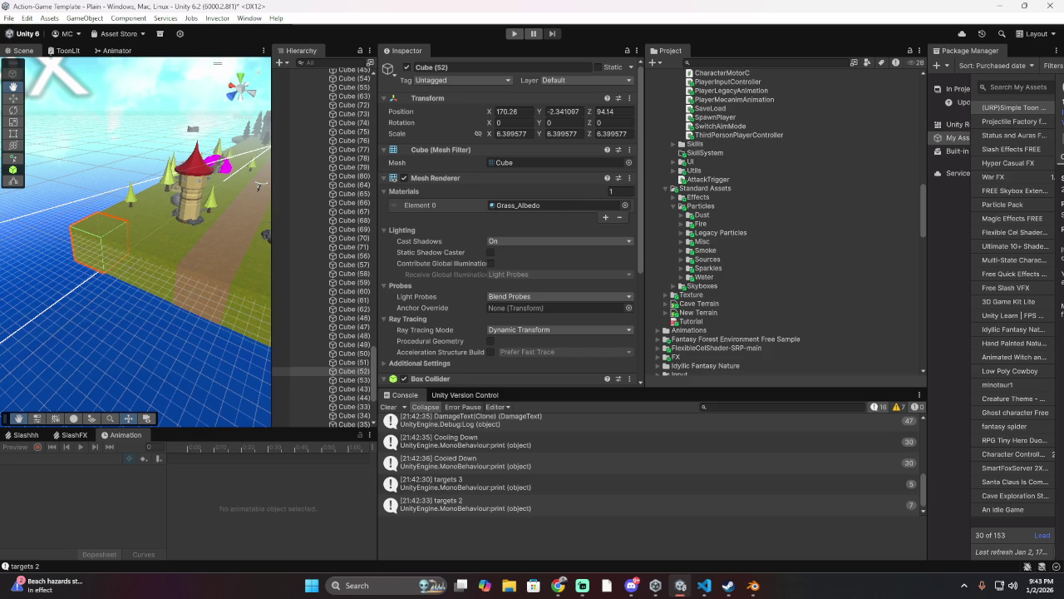
Step: Cycle through the open windows and widen the Hierarchy to show Main Camera and Directional Light
{"action": "key", "text": "alt+Tab"}
{"action": "key", "text": "alt+Tab"}
{"action": "key", "text": "alt+Tab"}
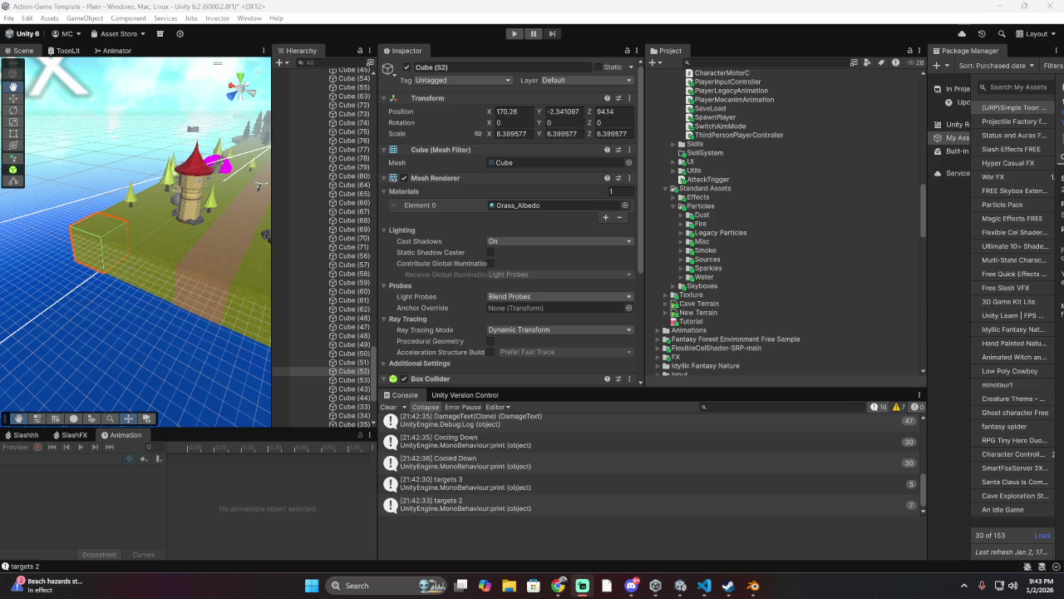
{"action": "key", "text": "alt+Tab"}
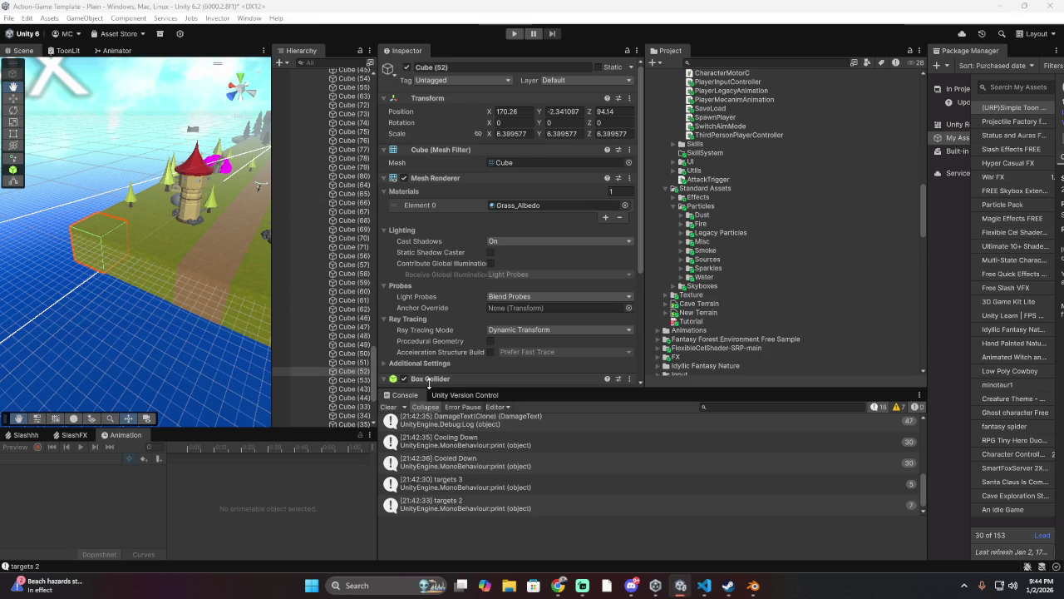
{"action": "scroll", "coordinate": [362, 341], "scroll_direction": "up", "scroll_amount": 10}
{"action": "scroll", "coordinate": [361, 337], "scroll_direction": "down", "scroll_amount": 10}
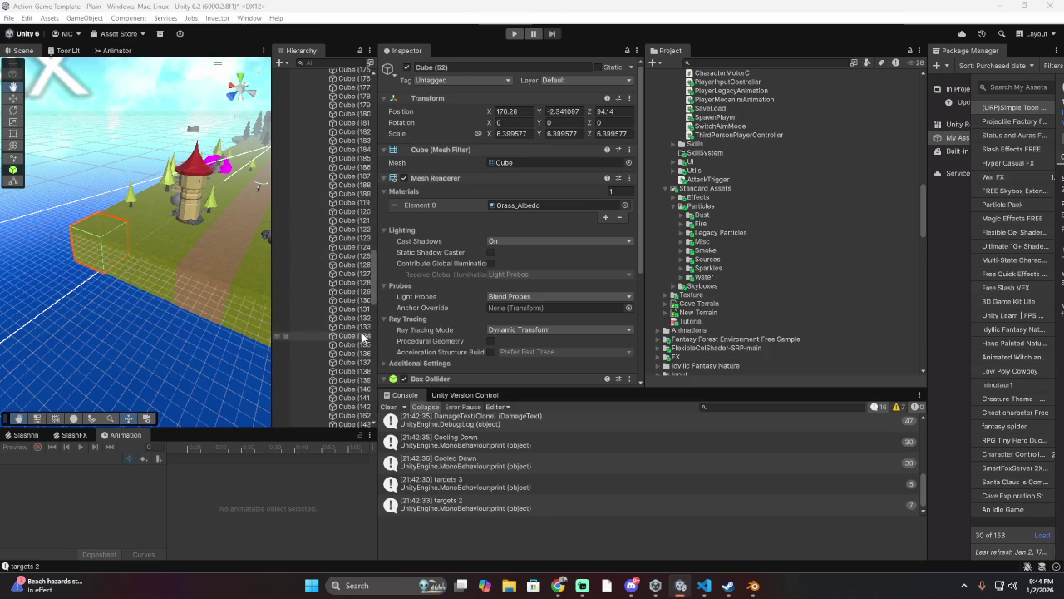
{"action": "mouse_move", "coordinate": [378, 332]}
{"action": "left_mouse_down"}
{"action": "mouse_move", "coordinate": [480, 337]}
{"action": "mouse_move", "coordinate": [460, 332]}
{"action": "left_mouse_up"}
{"action": "scroll", "coordinate": [453, 336], "scroll_direction": "up", "scroll_amount": 15}
{"action": "key", "text": "alt+Tab"}
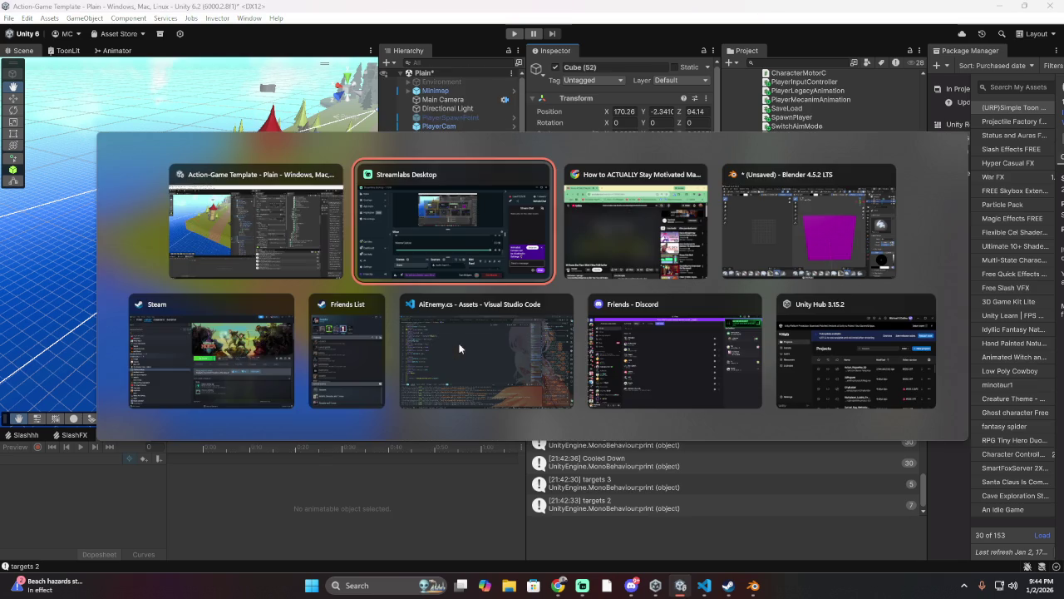
Step: Undo the stray typing after the gos declaration and save AiEnemy.cs
{"action": "left_click", "coordinate": [449, 350]}
{"action": "left_click", "coordinate": [436, 236]}
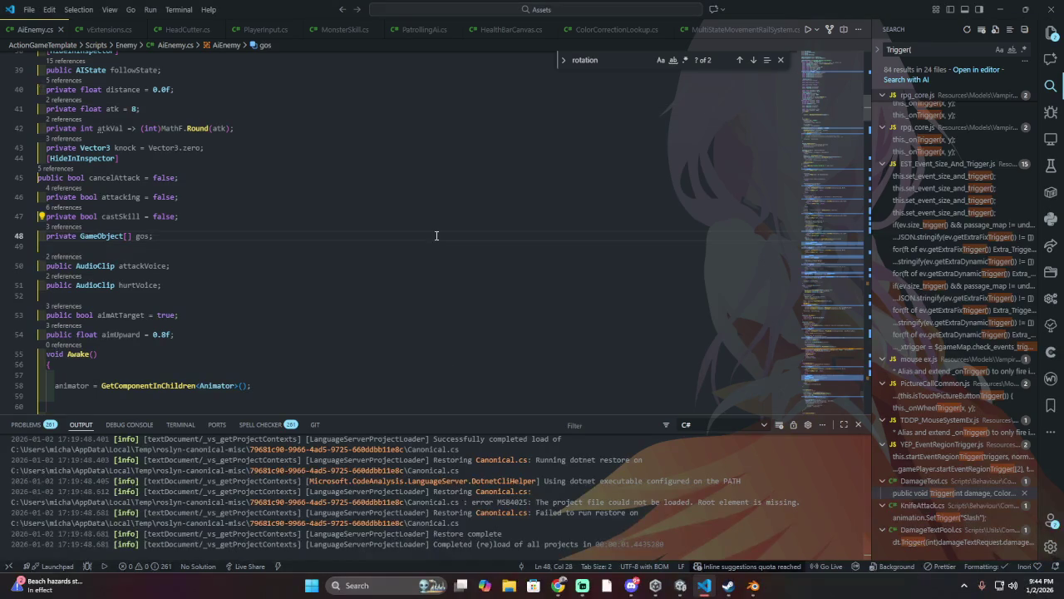
{"action": "type", "text": "A"}
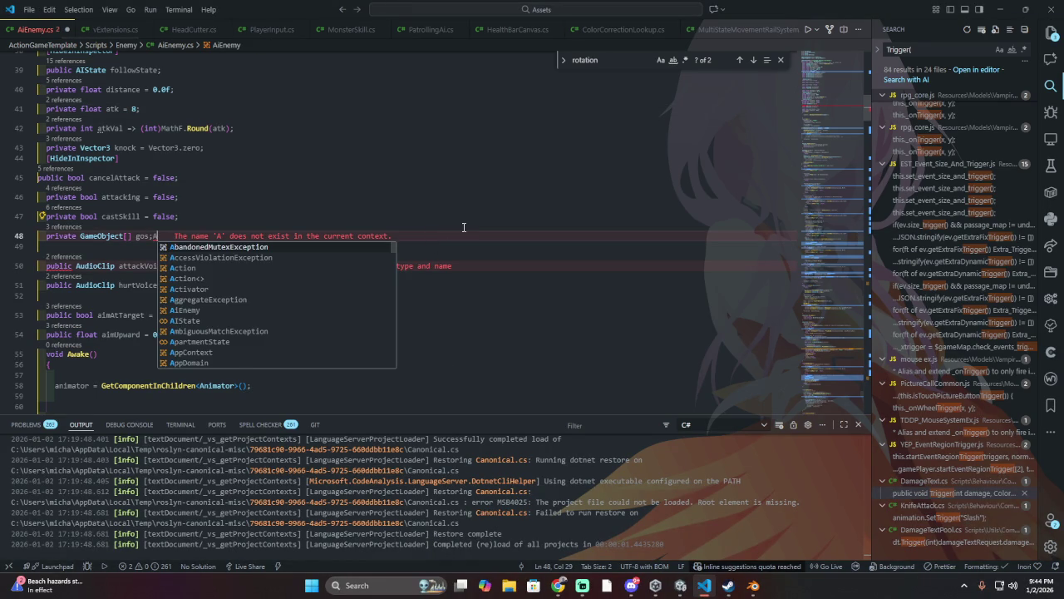
{"action": "type", "text": "f"}
{"action": "key", "text": "BackSpace"}
{"action": "key", "text": "BackSpace"}
{"action": "key", "text": "ctrl+z"}
{"action": "key", "text": "ctrl+z"}
{"action": "key", "text": "ctrl+z"}
{"action": "key", "text": "ctrl+s"}
Step: Set atk's default to 7 on line 41 and remove MathF.Round( from the atkVal line
{"action": "key", "text": "BackSpace"}
{"action": "type", "text": "7"}
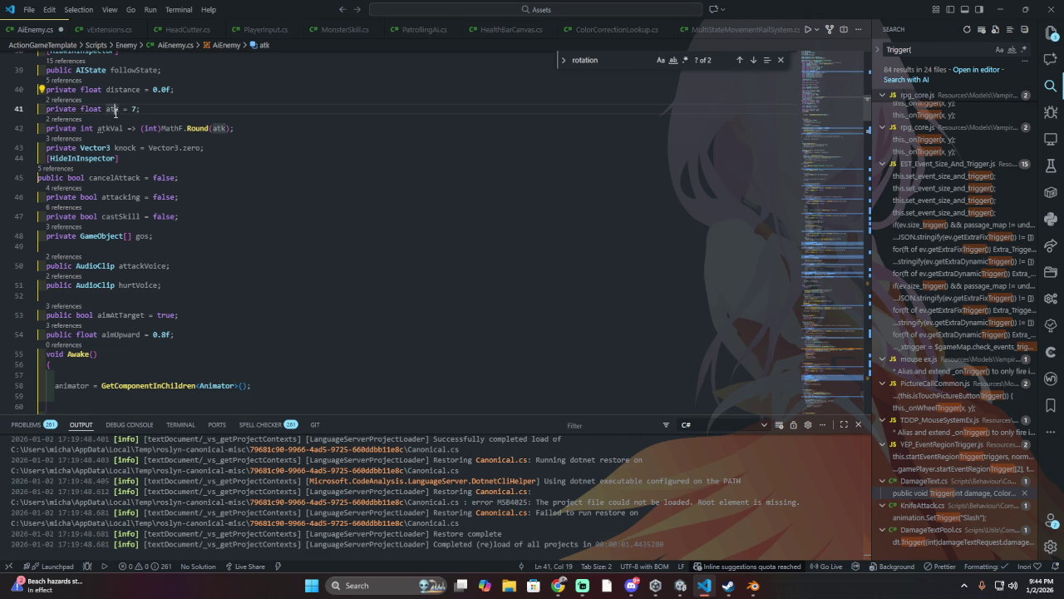
{"action": "double_click", "coordinate": [172, 128]}
{"action": "left_click", "coordinate": [213, 129], "text": "shift"}
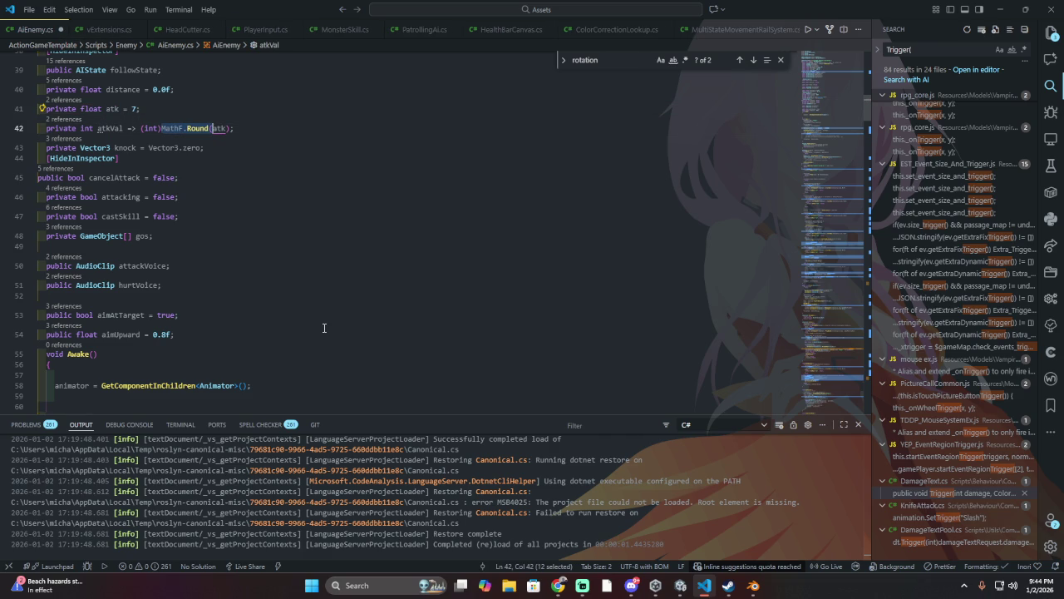
{"action": "key", "text": "BackSpace"}
{"action": "key", "text": "BackSpace"}
{"action": "key", "text": "alt+Tab"}
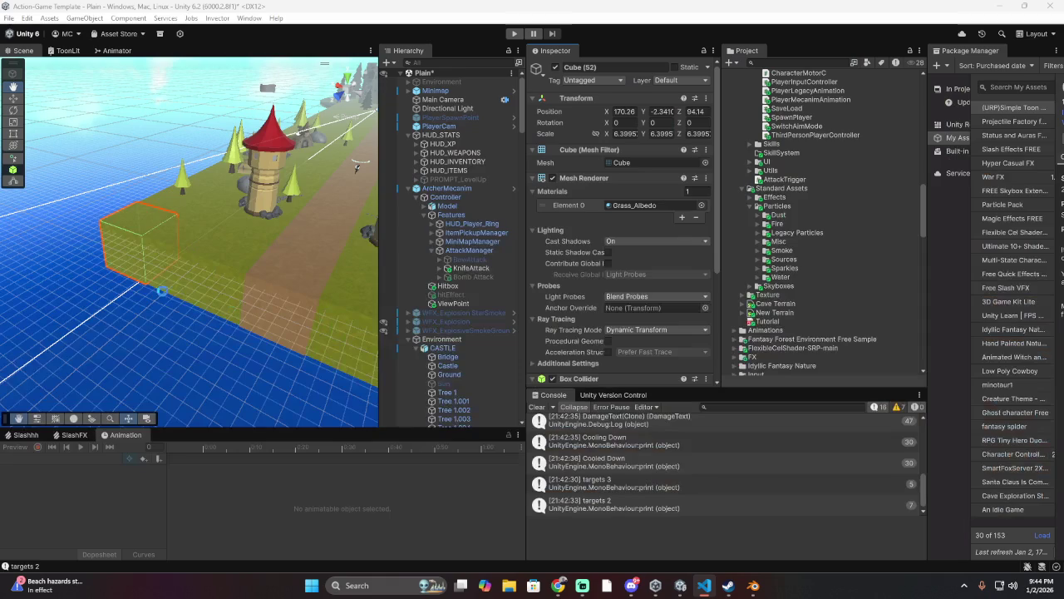
{"action": "key", "text": "alt+Tab"}
{"action": "scroll", "coordinate": [239, 111], "scroll_direction": "down", "scroll_amount": 5}
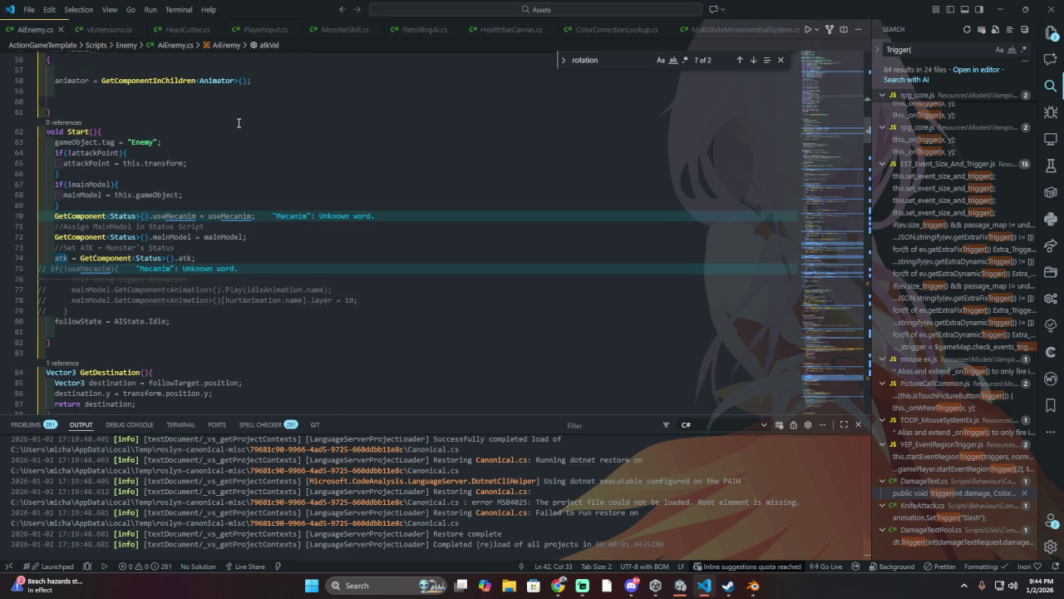
Step: Scroll through AiEnemy.cs, typing 12 over the knockback multiplier on line 112
{"action": "scroll", "coordinate": [239, 129], "scroll_direction": "down", "scroll_amount": 7}
{"action": "scroll", "coordinate": [222, 154], "scroll_direction": "down", "scroll_amount": 2}
{"action": "scroll", "coordinate": [211, 167], "scroll_direction": "down", "scroll_amount": 3}
{"action": "double_click", "coordinate": [168, 241]}
{"action": "type", "text": "12"}
{"action": "scroll", "coordinate": [208, 266], "scroll_direction": "down", "scroll_amount": 5}
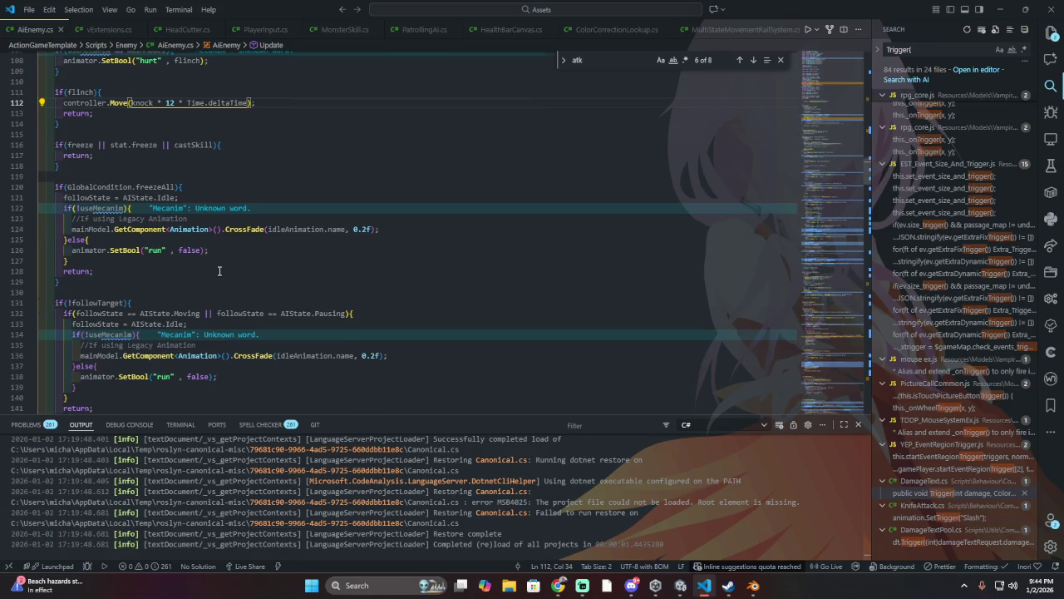
{"action": "scroll", "coordinate": [225, 279], "scroll_direction": "down", "scroll_amount": 3}
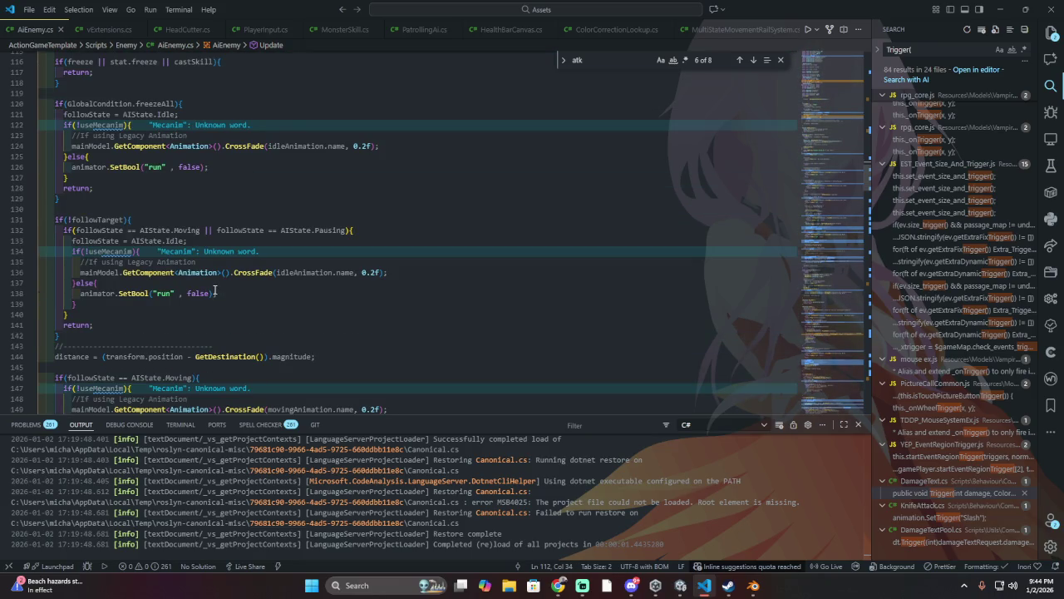
{"action": "scroll", "coordinate": [215, 290], "scroll_direction": "down", "scroll_amount": 12}
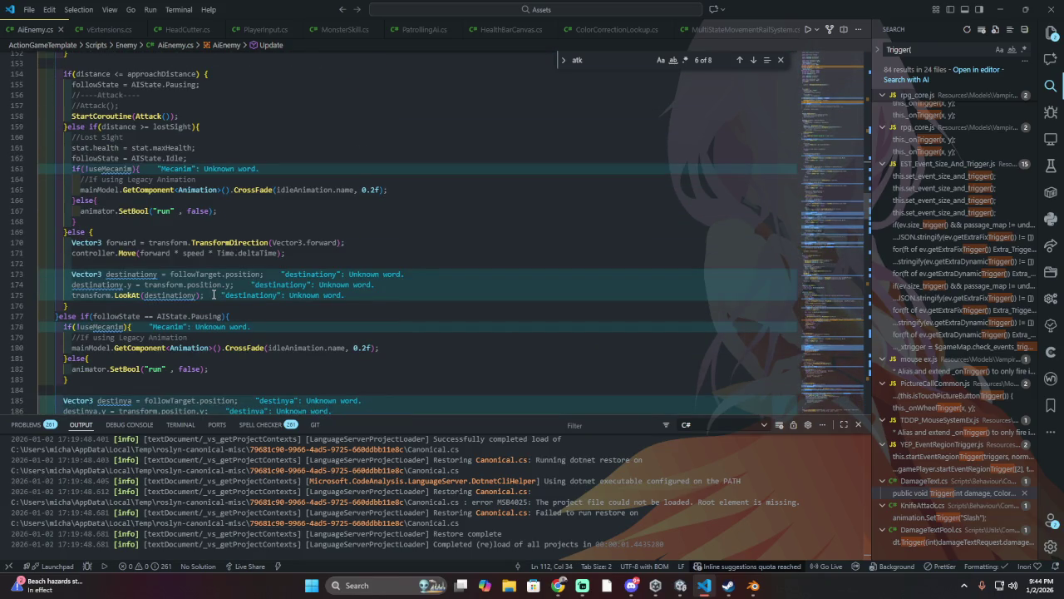
{"action": "scroll", "coordinate": [213, 295], "scroll_direction": "down", "scroll_amount": 13}
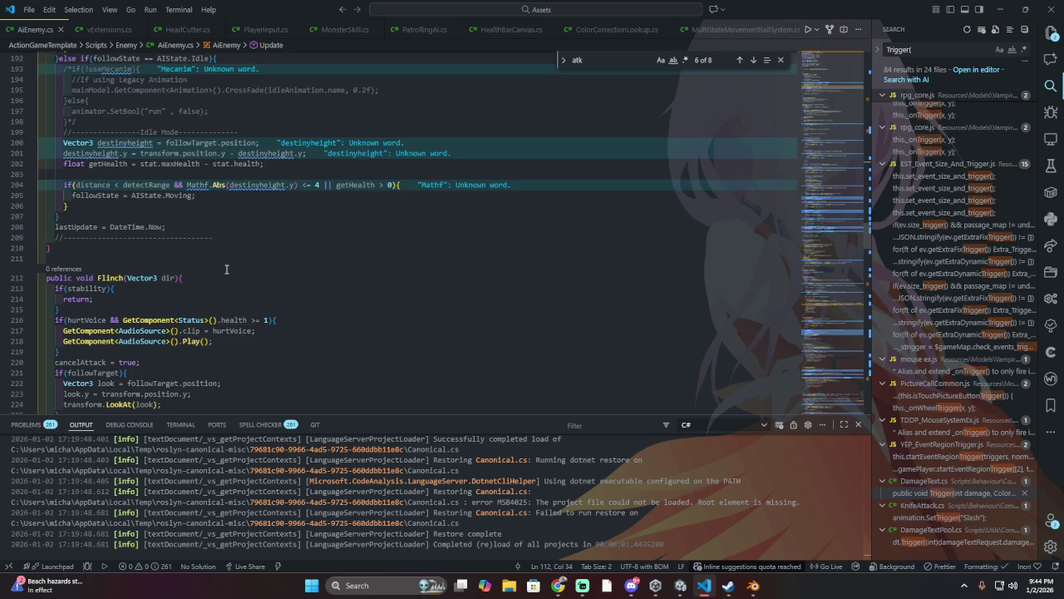
{"action": "scroll", "coordinate": [226, 268], "scroll_direction": "up", "scroll_amount": 4}
Step: Toggle line comments on the block at lines 193–198 and dismiss the quick fix suggestions
{"action": "left_click_drag", "start_coordinate": [226, 263], "coordinate": [266, 210]}
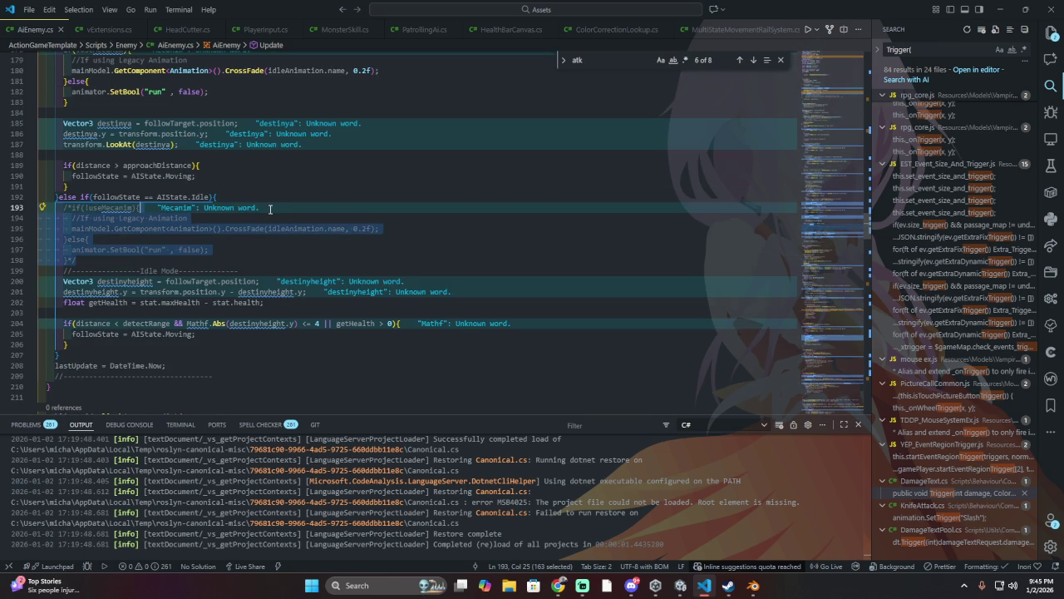
{"action": "key", "text": "ctrl+slash"}
{"action": "key", "text": "ctrl+slash"}
{"action": "key", "text": "ctrl+period"}
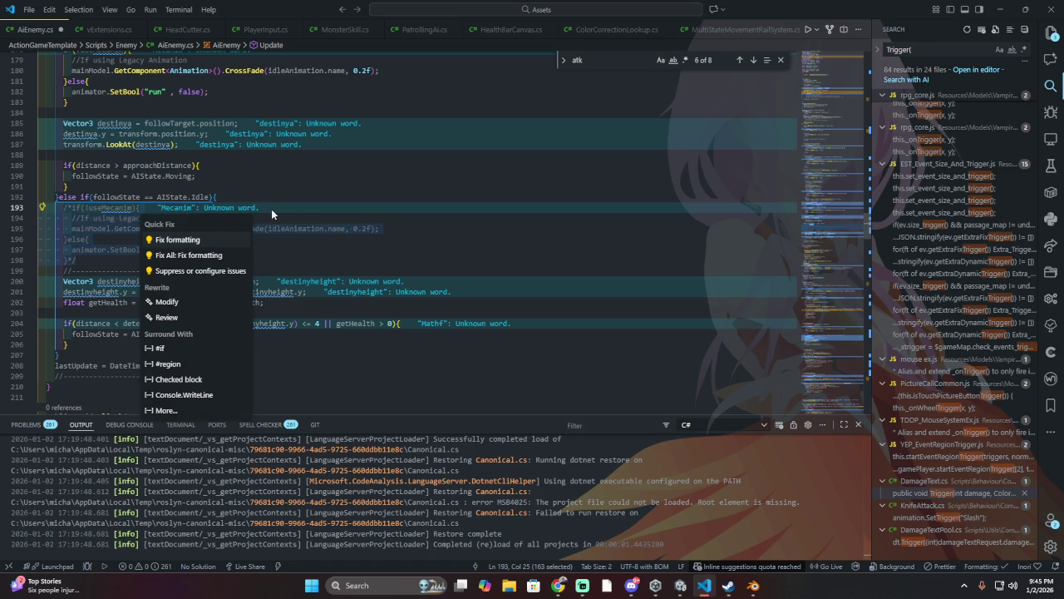
{"action": "key", "text": "Escape"}
{"action": "left_click", "coordinate": [101, 264]}
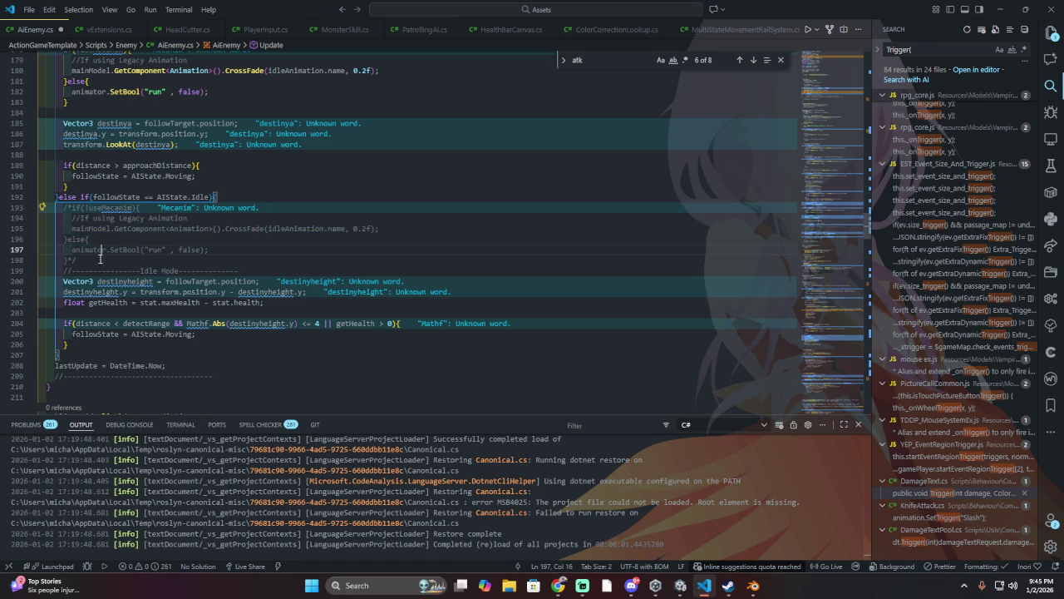
Step: Read through lines 198–205 and the rest of the AiEnemy idle and attack code
{"action": "mouse_move", "coordinate": [166, 279]}
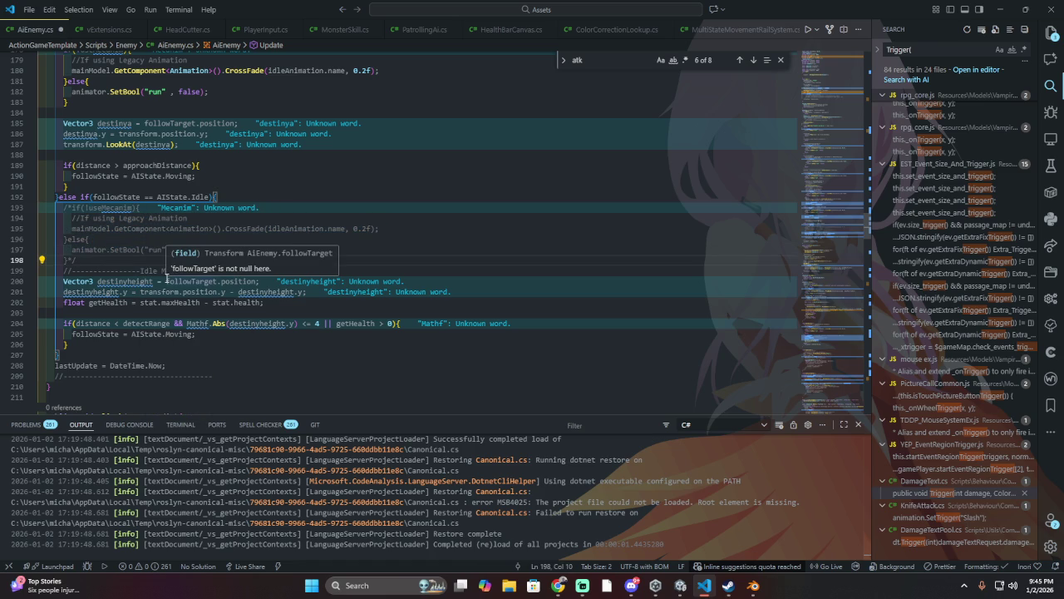
{"action": "scroll", "coordinate": [146, 257], "scroll_direction": "down", "scroll_amount": 3}
{"action": "left_click", "coordinate": [140, 231]}
{"action": "left_click", "coordinate": [247, 245]}
{"action": "left_click", "coordinate": [247, 255]}
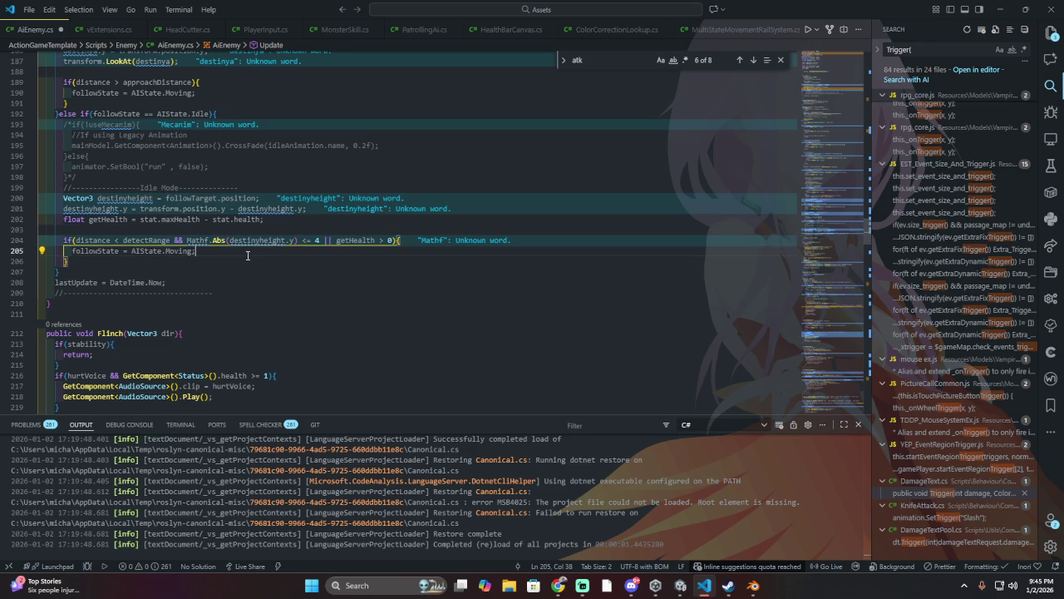
{"action": "scroll", "coordinate": [246, 256], "scroll_direction": "down", "scroll_amount": 8}
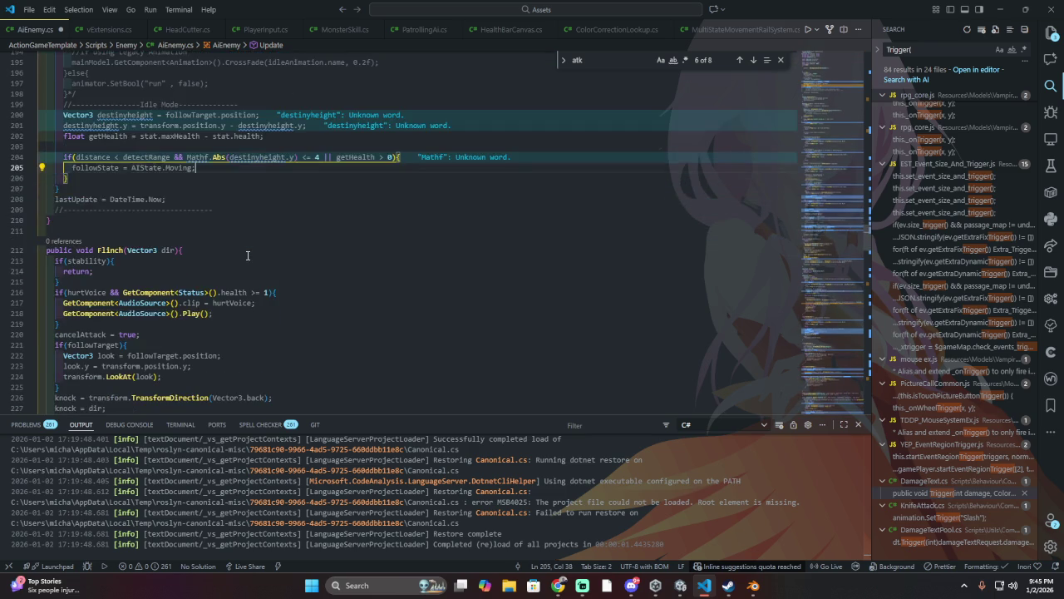
{"action": "scroll", "coordinate": [247, 255], "scroll_direction": "down", "scroll_amount": 5}
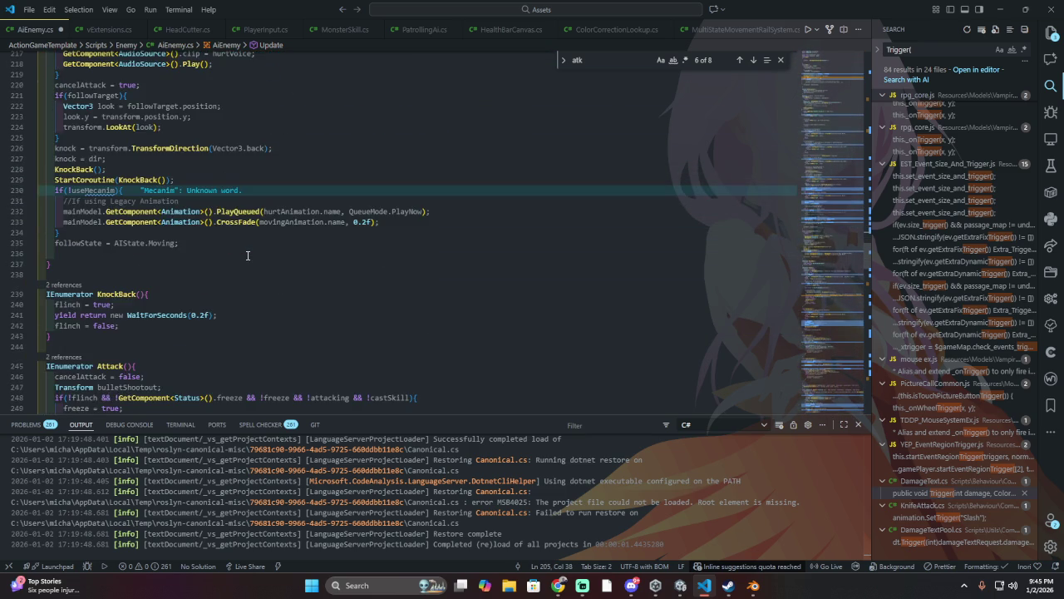
{"action": "scroll", "coordinate": [247, 255], "scroll_direction": "down", "scroll_amount": 2}
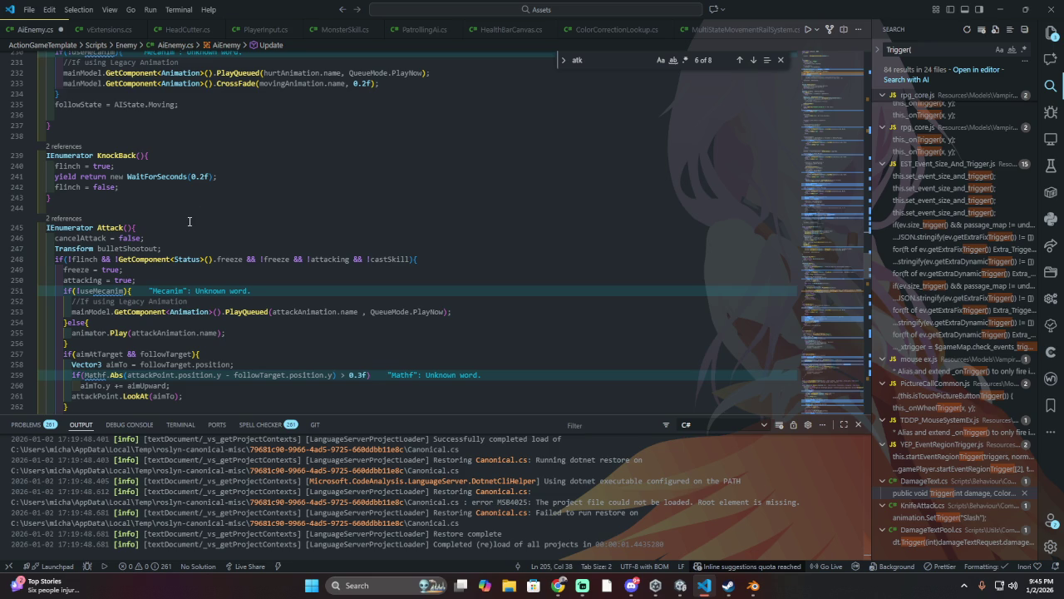
{"action": "scroll", "coordinate": [189, 221], "scroll_direction": "down", "scroll_amount": 2}
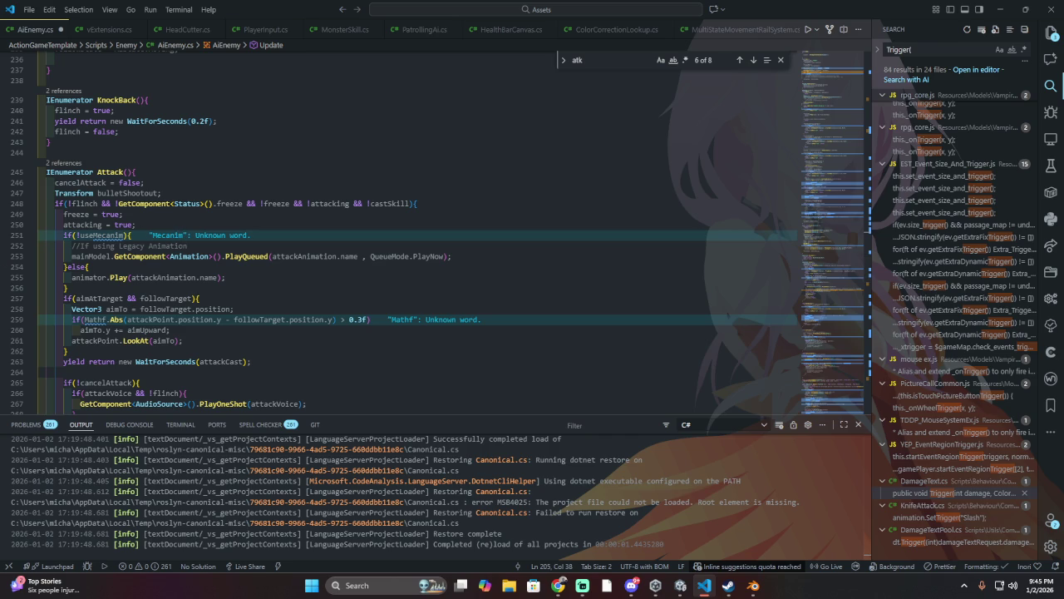
Step: In Unity, select the KnifeAttack object and open its KnifeAttack.cs script from the Inspector
{"action": "key", "text": "alt+Tab"}
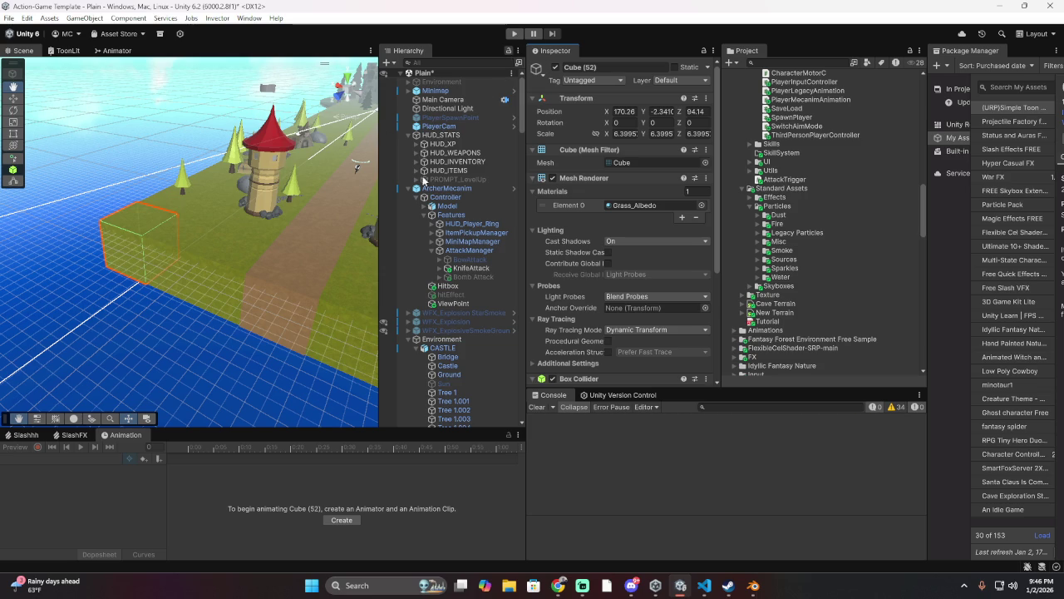
{"action": "left_click", "coordinate": [472, 267]}
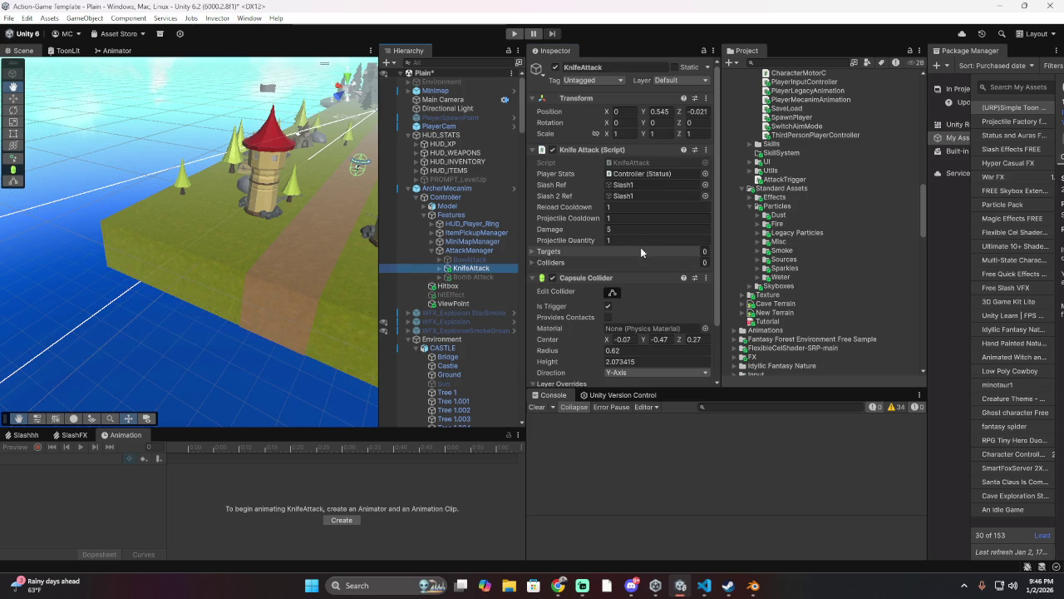
{"action": "double_click", "coordinate": [636, 162]}
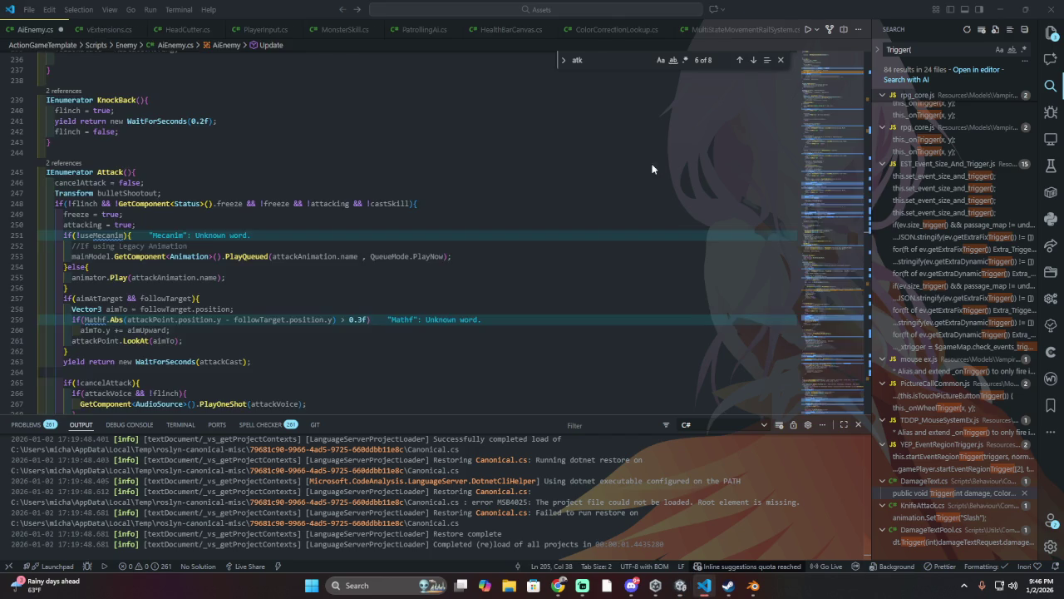
{"action": "scroll", "coordinate": [283, 231], "scroll_direction": "down", "scroll_amount": 3}
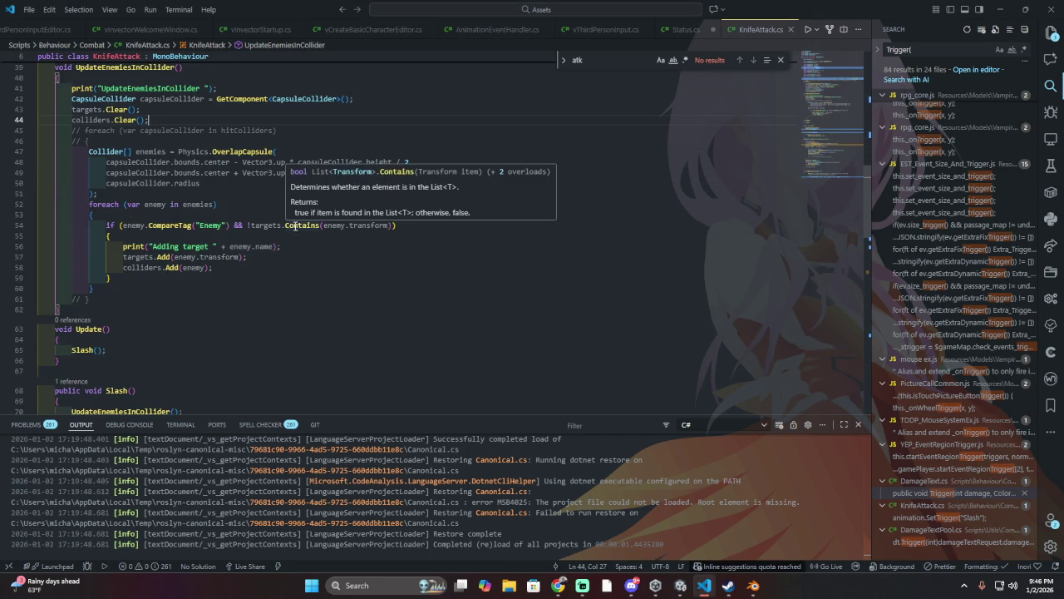
{"action": "scroll", "coordinate": [295, 225], "scroll_direction": "down", "scroll_amount": 2}
{"action": "scroll", "coordinate": [294, 225], "scroll_direction": "down", "scroll_amount": 8}
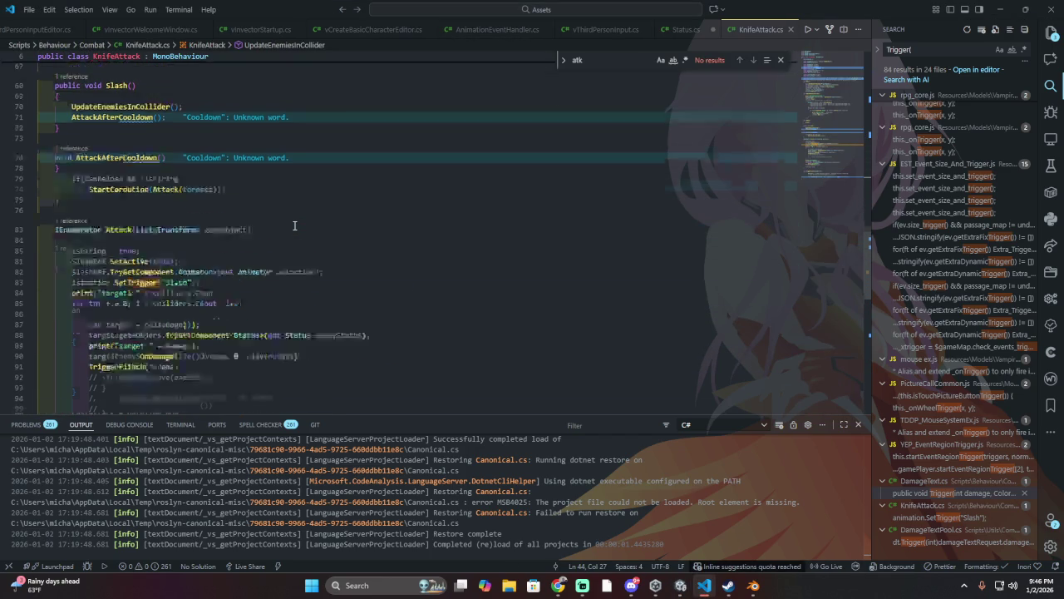
{"action": "left_click", "coordinate": [294, 264]}
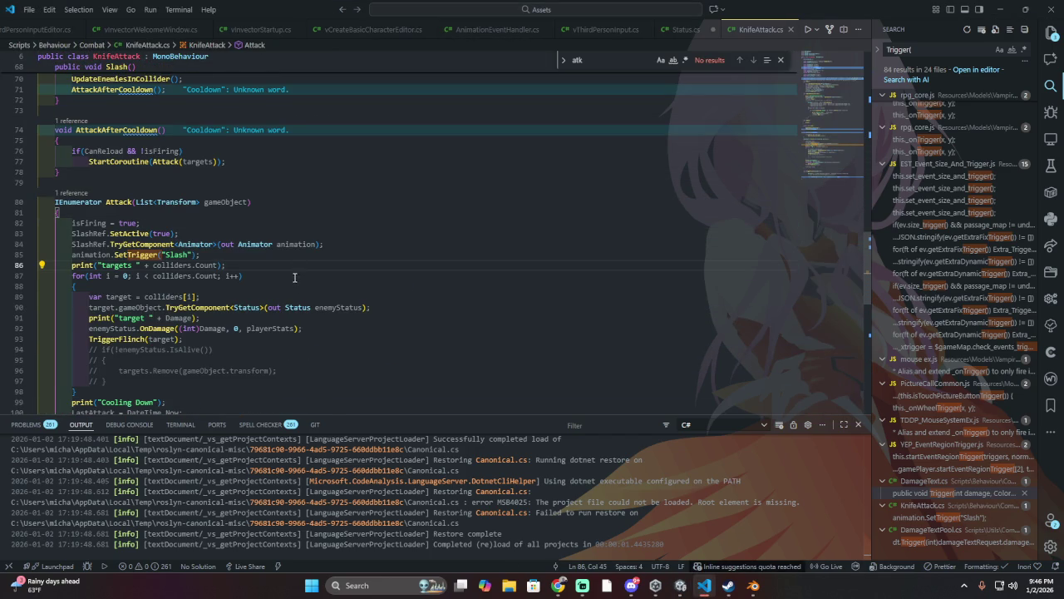
{"action": "scroll", "coordinate": [296, 279], "scroll_direction": "down", "scroll_amount": 1}
{"action": "scroll", "coordinate": [291, 270], "scroll_direction": "down", "scroll_amount": 3}
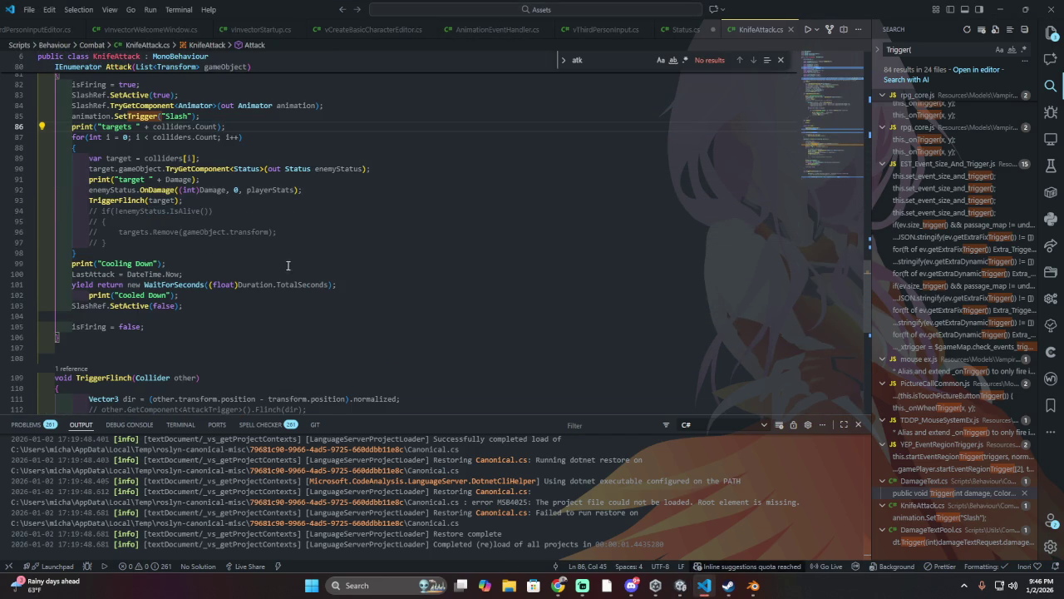
{"action": "mouse_move", "coordinate": [277, 243]}
{"action": "left_mouse_down"}
{"action": "mouse_move", "coordinate": [192, 223]}
{"action": "mouse_move", "coordinate": [50, 211]}
{"action": "mouse_move", "coordinate": [59, 201]}
{"action": "mouse_move", "coordinate": [83, 213]}
{"action": "left_mouse_up"}
{"action": "scroll", "coordinate": [83, 213], "scroll_direction": "down", "scroll_amount": 3}
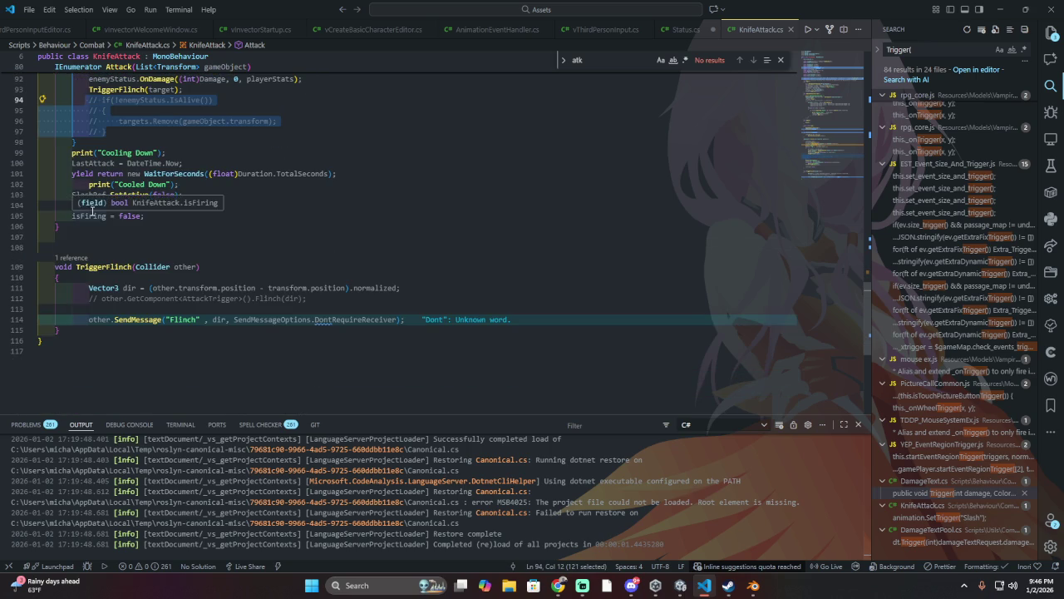
{"action": "scroll", "coordinate": [91, 213], "scroll_direction": "up", "scroll_amount": 2}
{"action": "scroll", "coordinate": [92, 213], "scroll_direction": "down", "scroll_amount": 2}
{"action": "scroll", "coordinate": [91, 213], "scroll_direction": "up", "scroll_amount": 1}
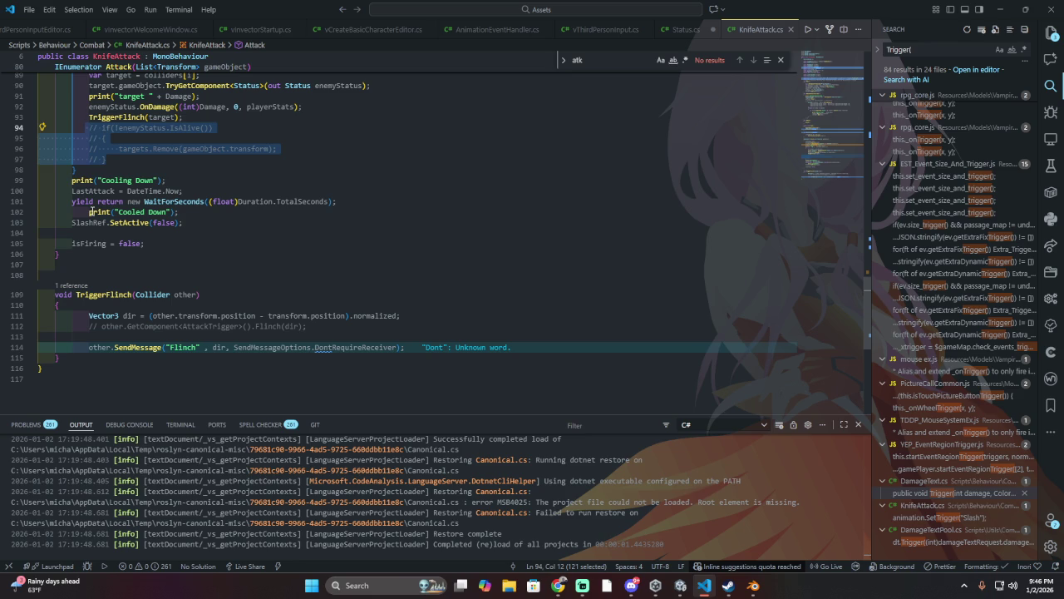
{"action": "scroll", "coordinate": [92, 213], "scroll_direction": "down", "scroll_amount": 2}
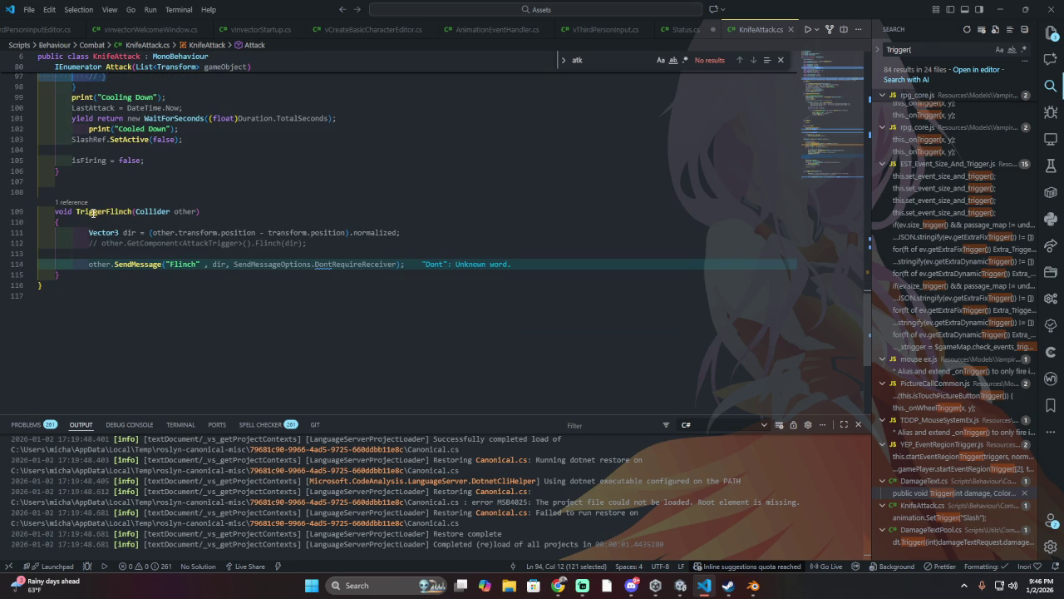
{"action": "scroll", "coordinate": [130, 212], "scroll_direction": "up", "scroll_amount": 7}
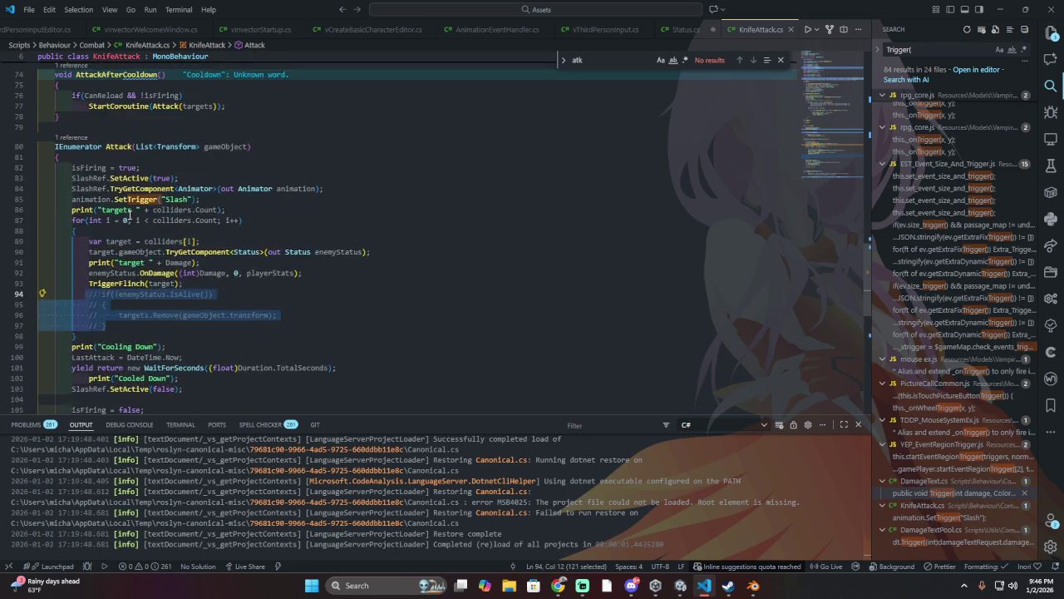
{"action": "scroll", "coordinate": [130, 214], "scroll_direction": "up", "scroll_amount": 1}
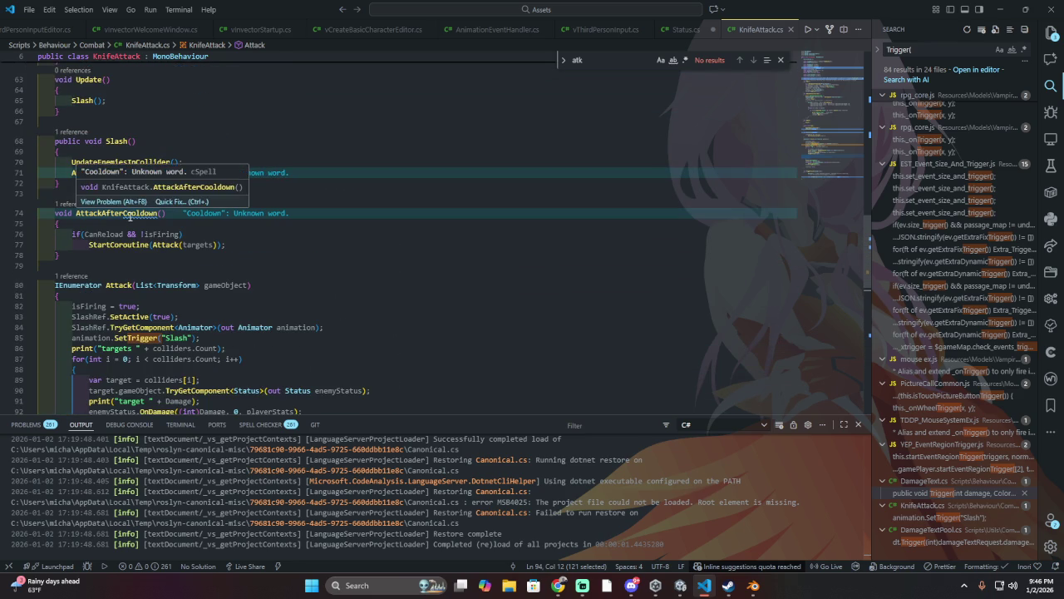
{"action": "left_click", "coordinate": [128, 214]}
{"action": "left_click", "coordinate": [128, 224]}
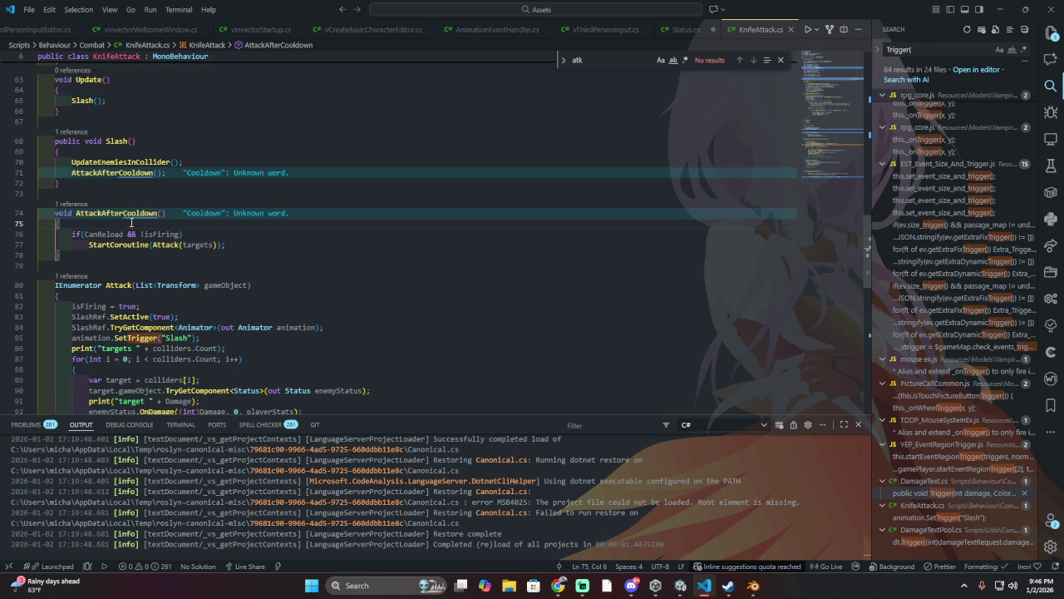
{"action": "scroll", "coordinate": [131, 222], "scroll_direction": "up", "scroll_amount": 1}
{"action": "left_click", "coordinate": [135, 215]}
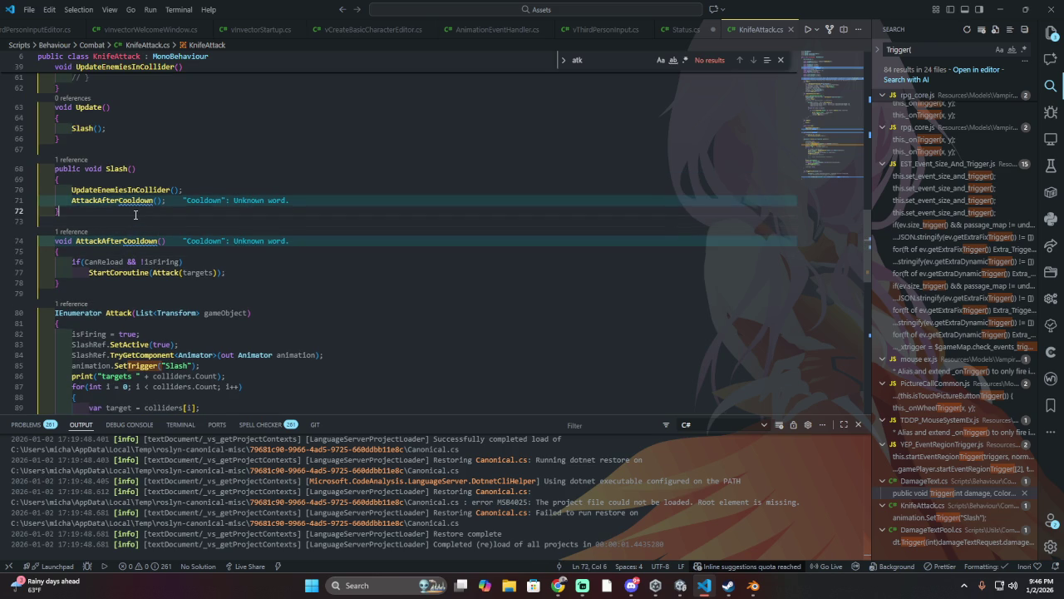
{"action": "scroll", "coordinate": [137, 214], "scroll_direction": "up", "scroll_amount": 1}
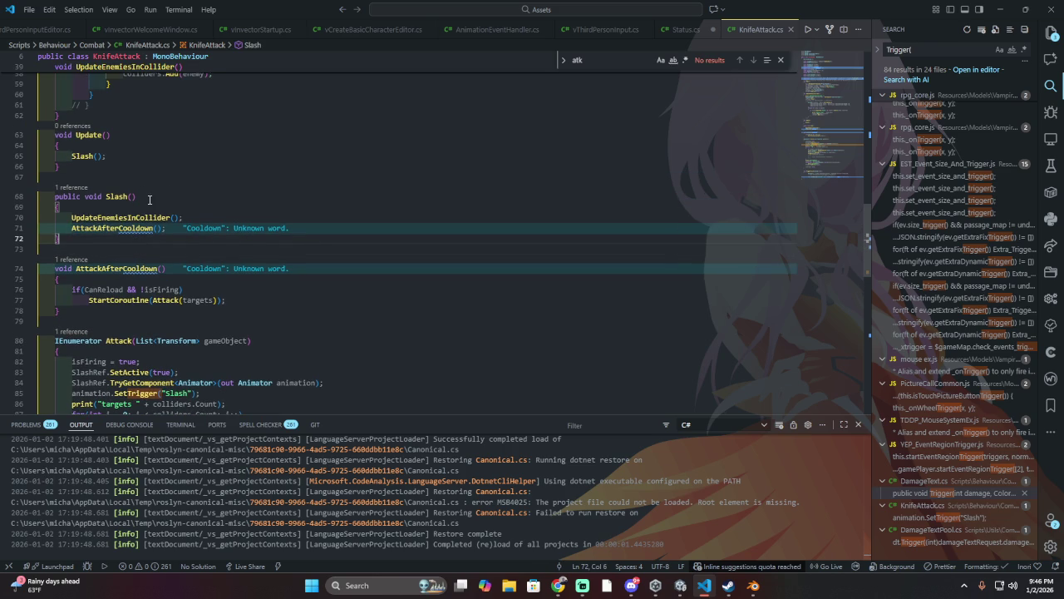
{"action": "left_click", "coordinate": [151, 197]}
{"action": "scroll", "coordinate": [152, 198], "scroll_direction": "up", "scroll_amount": 4}
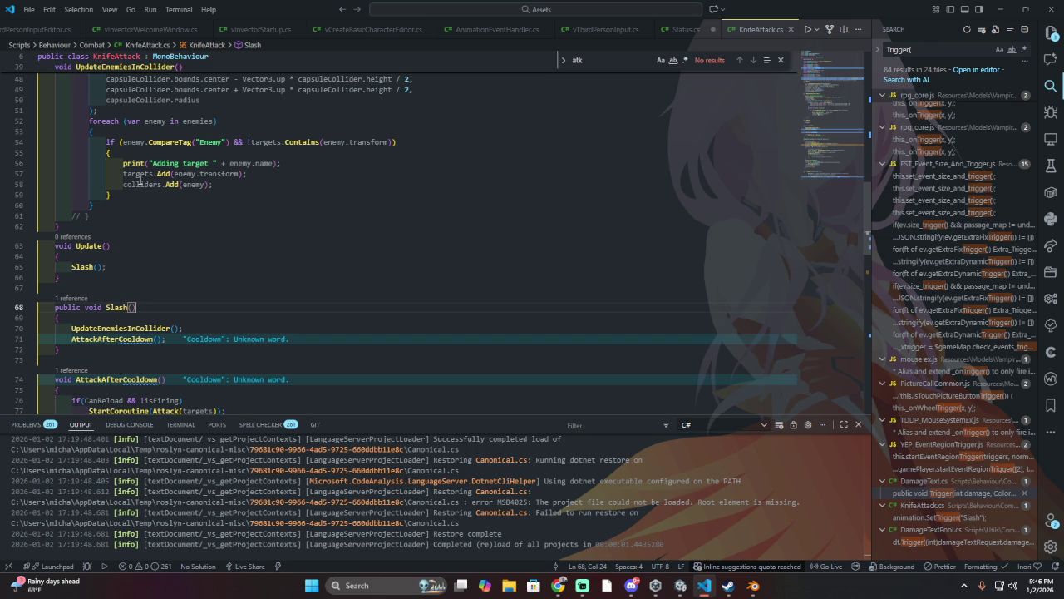
{"action": "mouse_move", "coordinate": [141, 184]}
{"action": "left_click", "coordinate": [287, 163]}
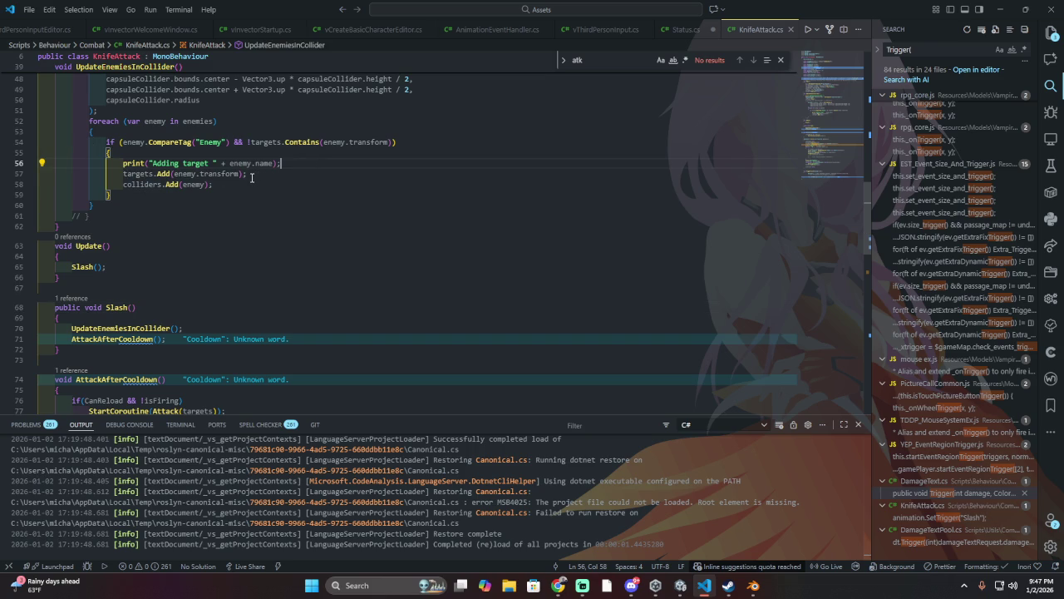
{"action": "scroll", "coordinate": [316, 182], "scroll_direction": "up", "scroll_amount": 2}
{"action": "scroll", "coordinate": [303, 177], "scroll_direction": "up", "scroll_amount": 2}
{"action": "left_click", "coordinate": [300, 175]}
{"action": "scroll", "coordinate": [300, 177], "scroll_direction": "up", "scroll_amount": 2}
{"action": "key", "text": "Left"}
{"action": "key", "text": "Left"}
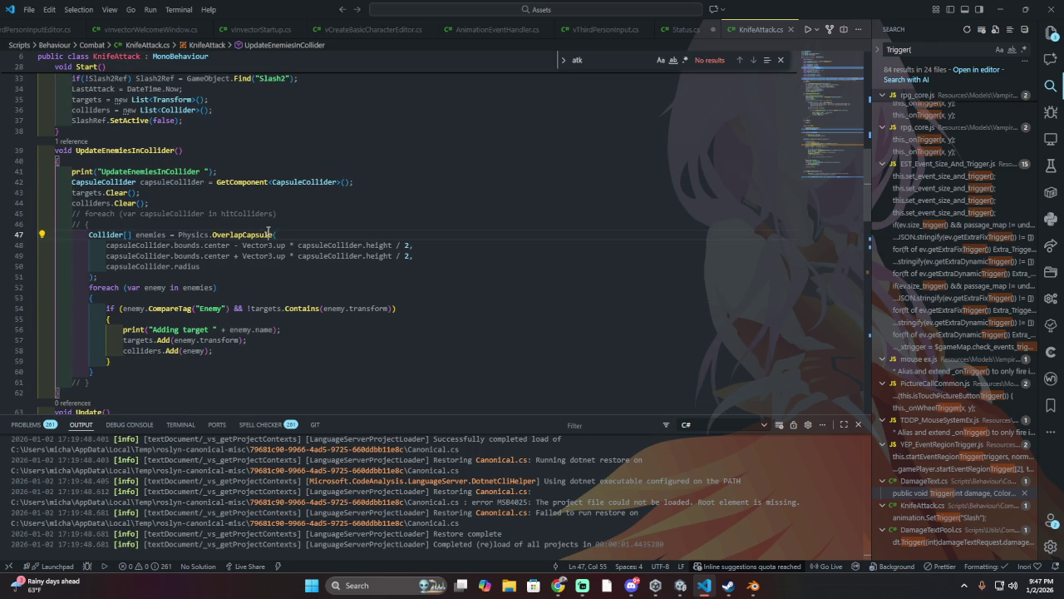
{"action": "key", "text": "Up"}
{"action": "key", "text": "Up"}
{"action": "key", "text": "Up"}
{"action": "key", "text": "Down"}
{"action": "key", "text": "Down"}
{"action": "scroll", "coordinate": [100, 208], "scroll_direction": "up", "scroll_amount": 4}
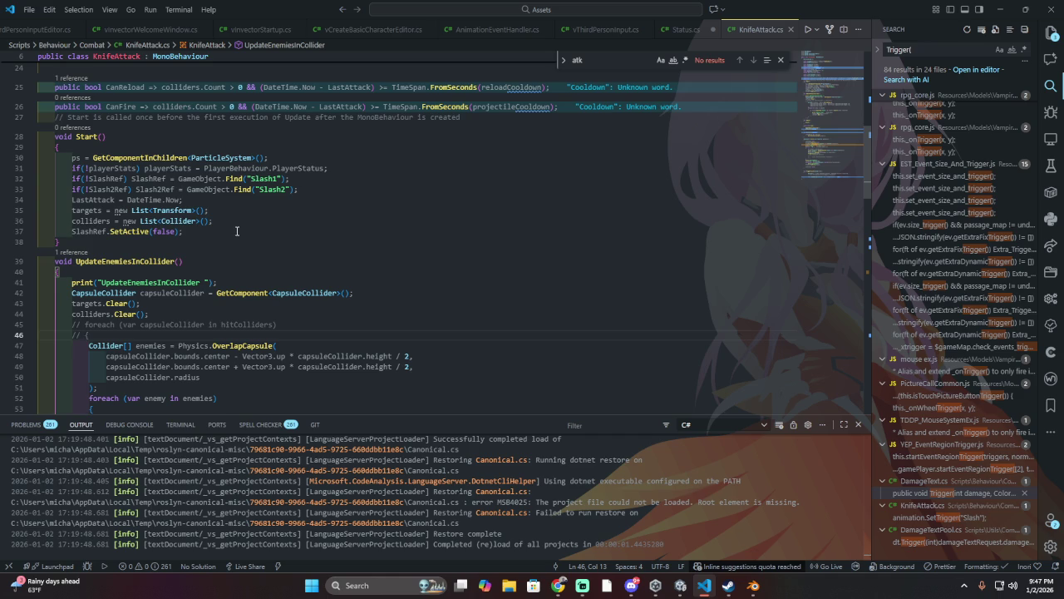
{"action": "scroll", "coordinate": [236, 231], "scroll_direction": "up", "scroll_amount": 3}
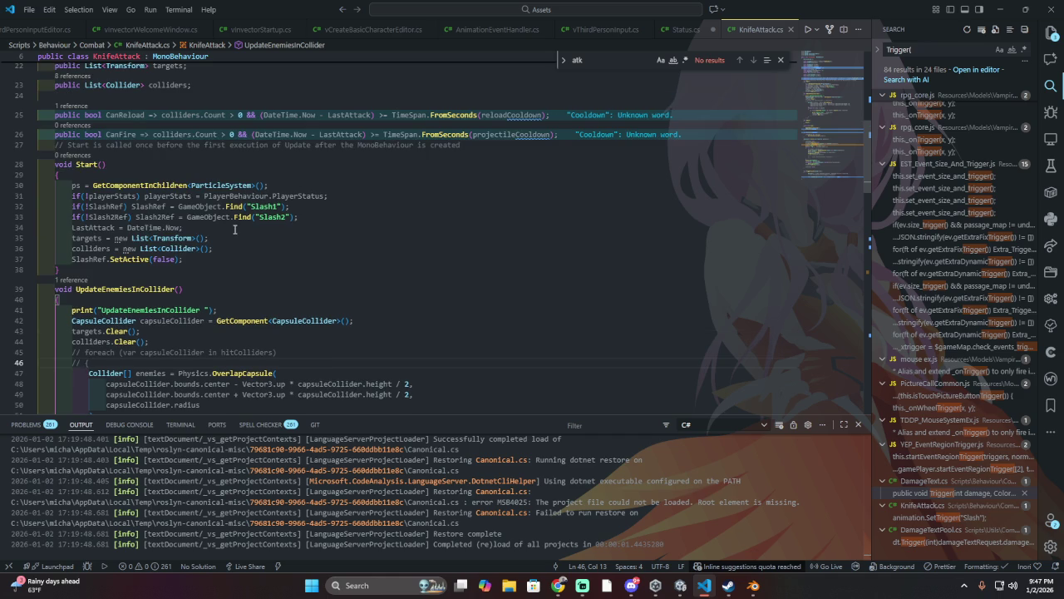
{"action": "left_click", "coordinate": [90, 293]}
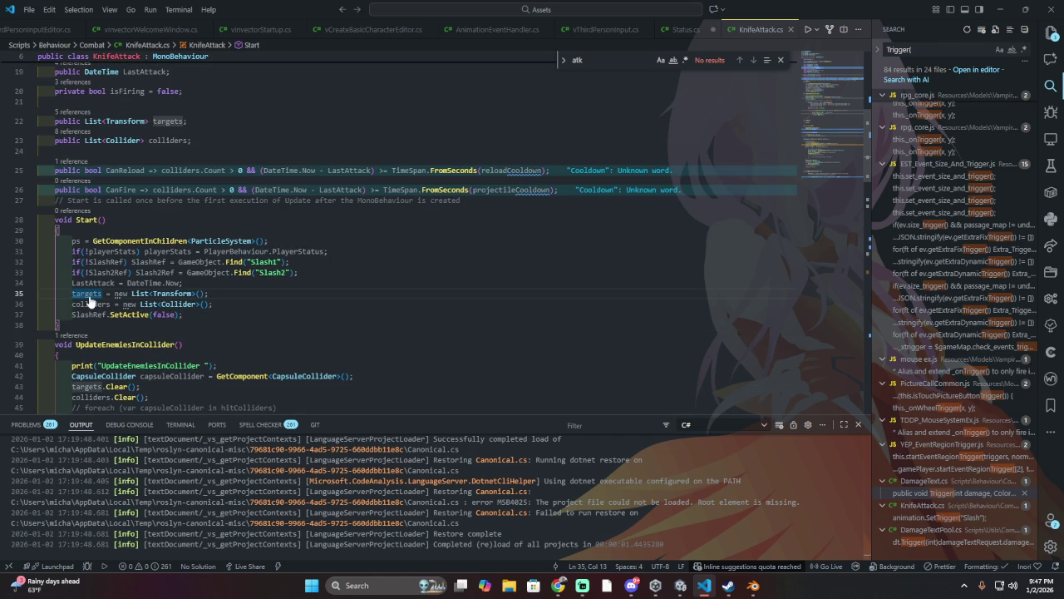
{"action": "double_click", "coordinate": [89, 295]}
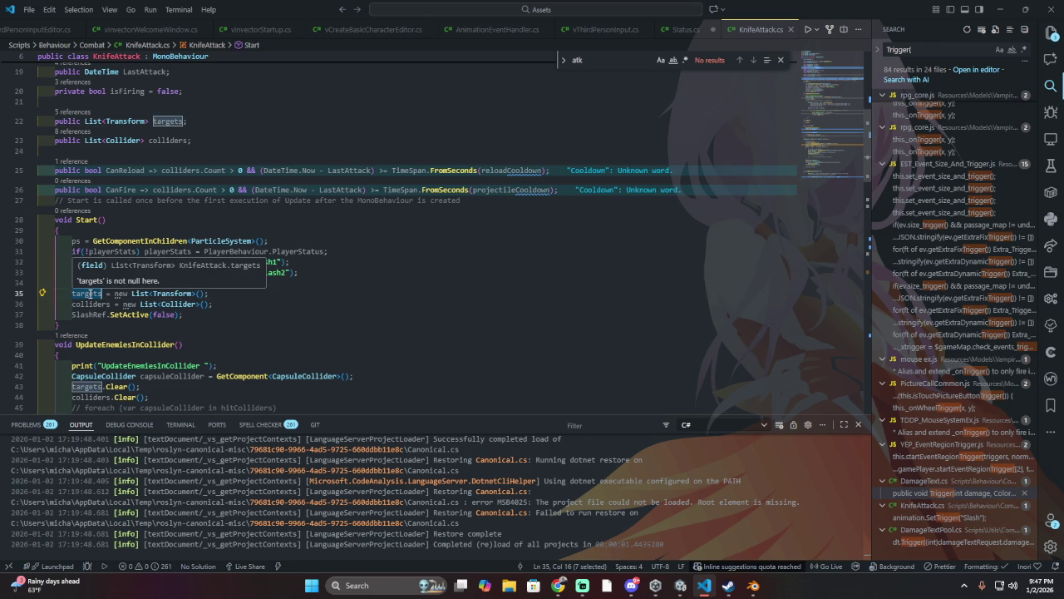
{"action": "scroll", "coordinate": [89, 296], "scroll_direction": "down", "scroll_amount": 4}
{"action": "scroll", "coordinate": [89, 295], "scroll_direction": "down", "scroll_amount": 6}
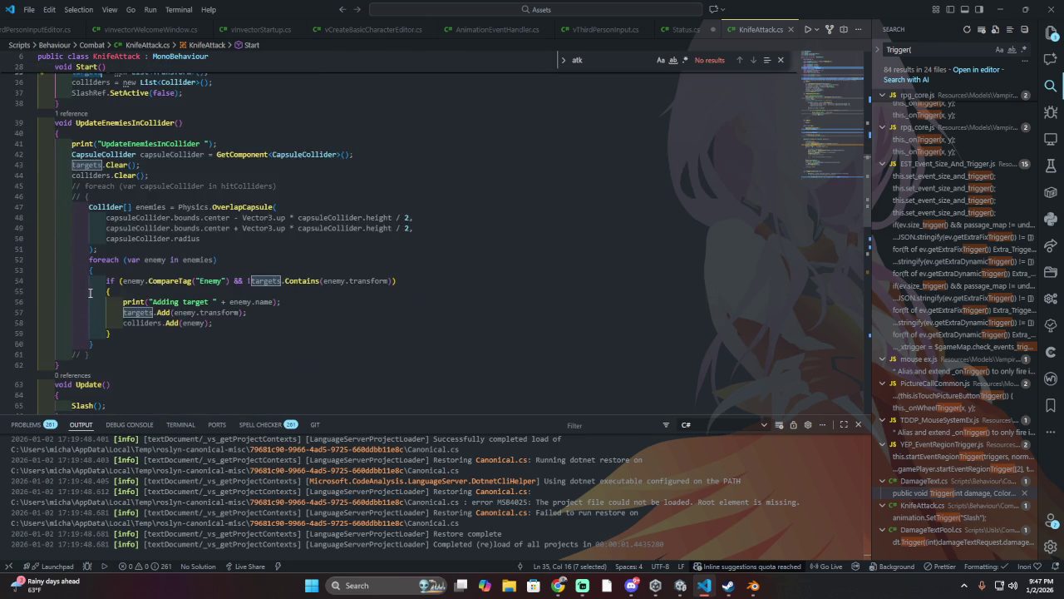
{"action": "scroll", "coordinate": [89, 299], "scroll_direction": "down", "scroll_amount": 10}
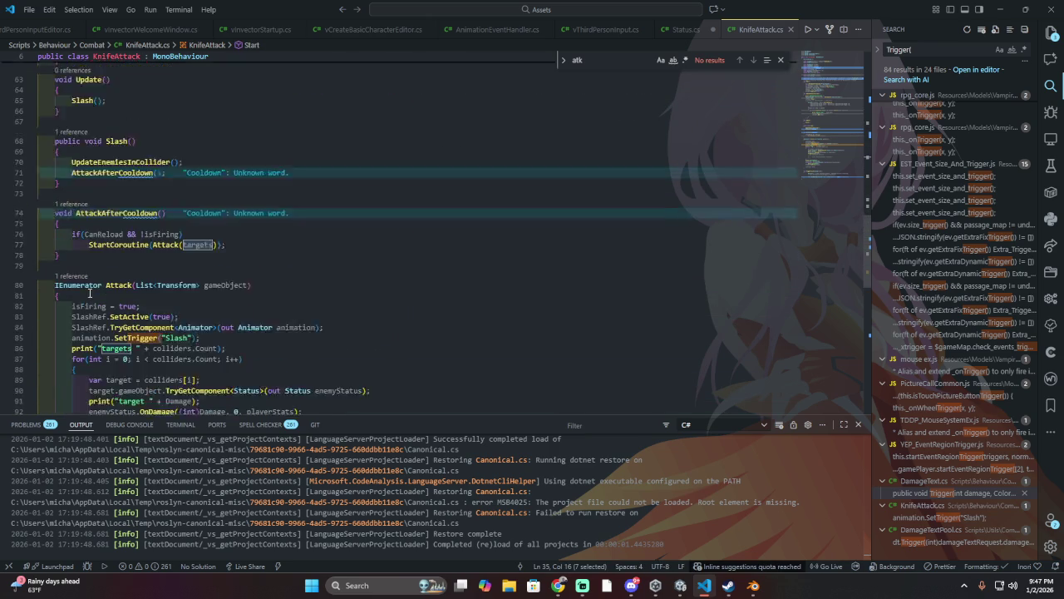
{"action": "scroll", "coordinate": [89, 293], "scroll_direction": "down", "scroll_amount": 4}
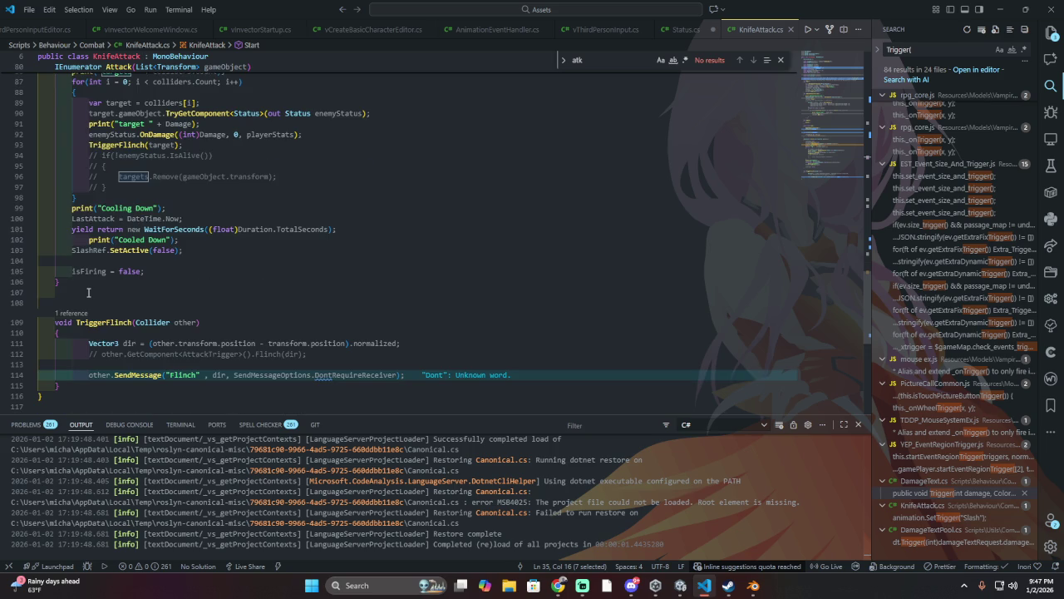
{"action": "scroll", "coordinate": [89, 292], "scroll_direction": "up", "scroll_amount": 2}
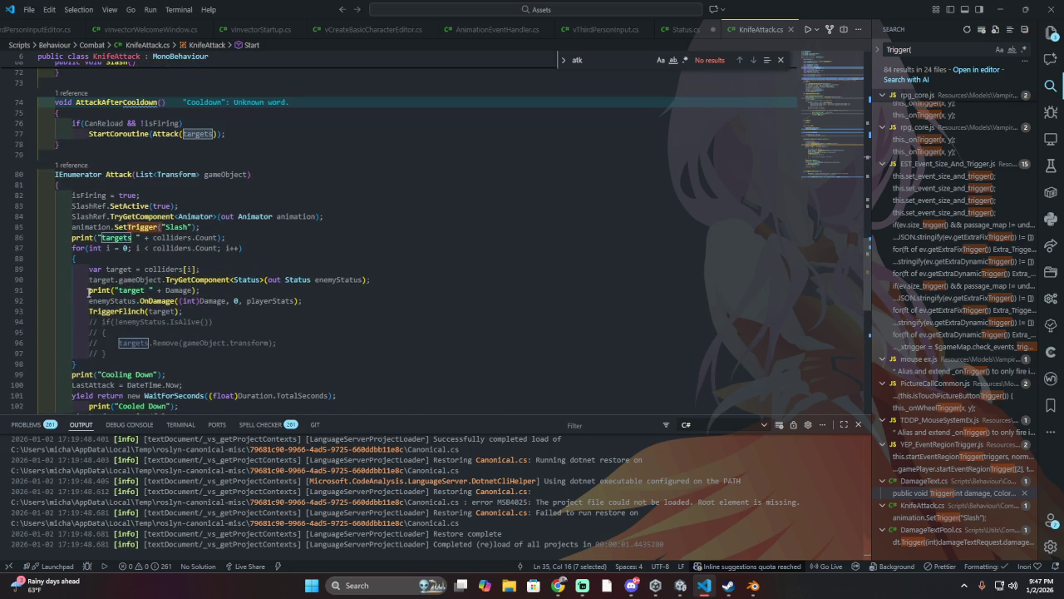
{"action": "scroll", "coordinate": [88, 291], "scroll_direction": "up", "scroll_amount": 1}
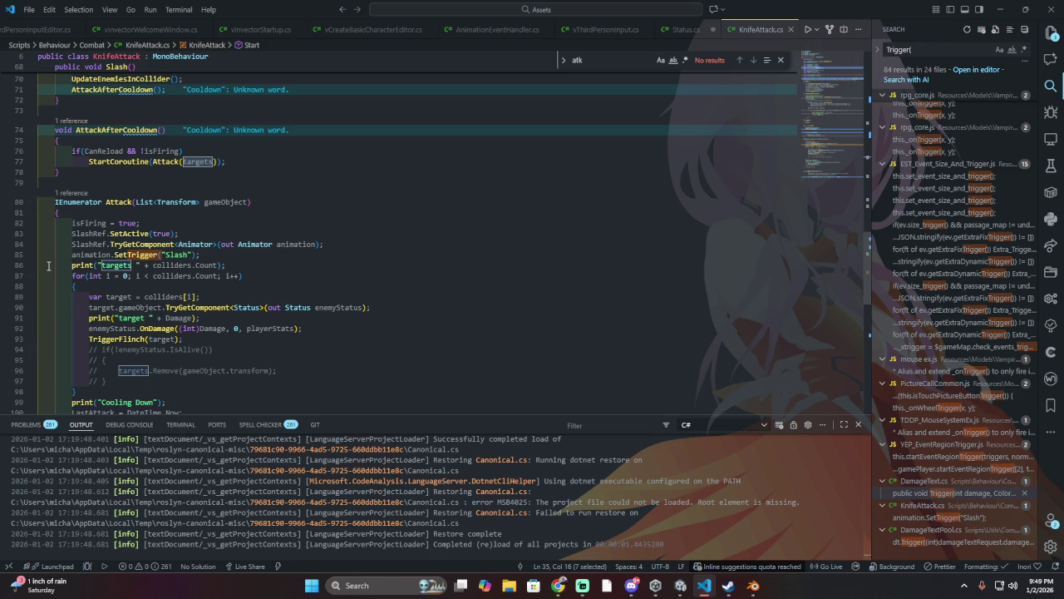
{"action": "scroll", "coordinate": [178, 283], "scroll_direction": "down", "scroll_amount": 2}
Step: Inspect the commented-out targets removal line in KnifeAttack's attack loop
{"action": "scroll", "coordinate": [179, 283], "scroll_direction": "down", "scroll_amount": 3}
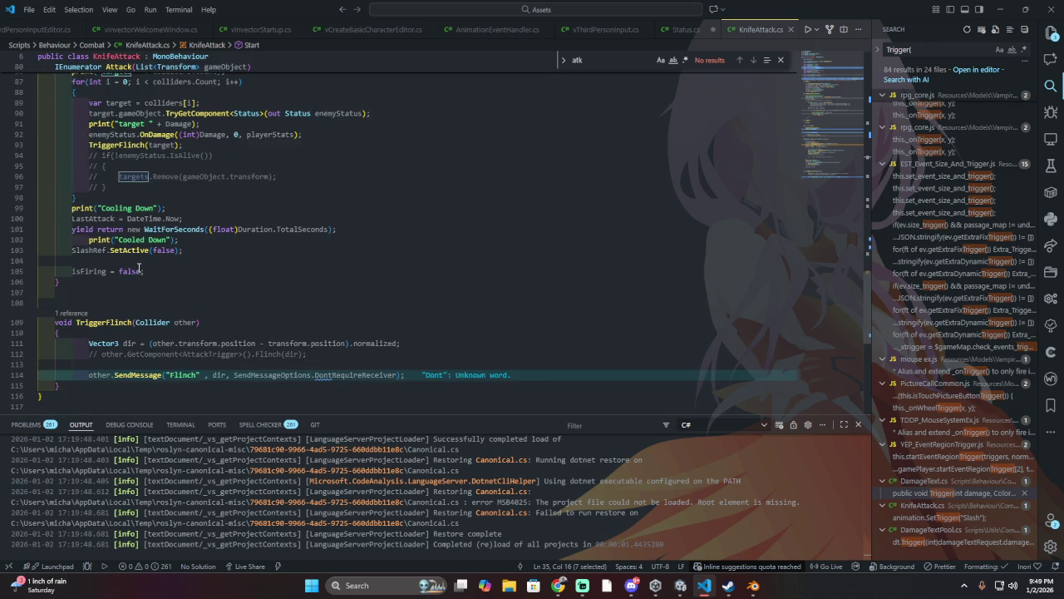
{"action": "left_click", "coordinate": [154, 232]}
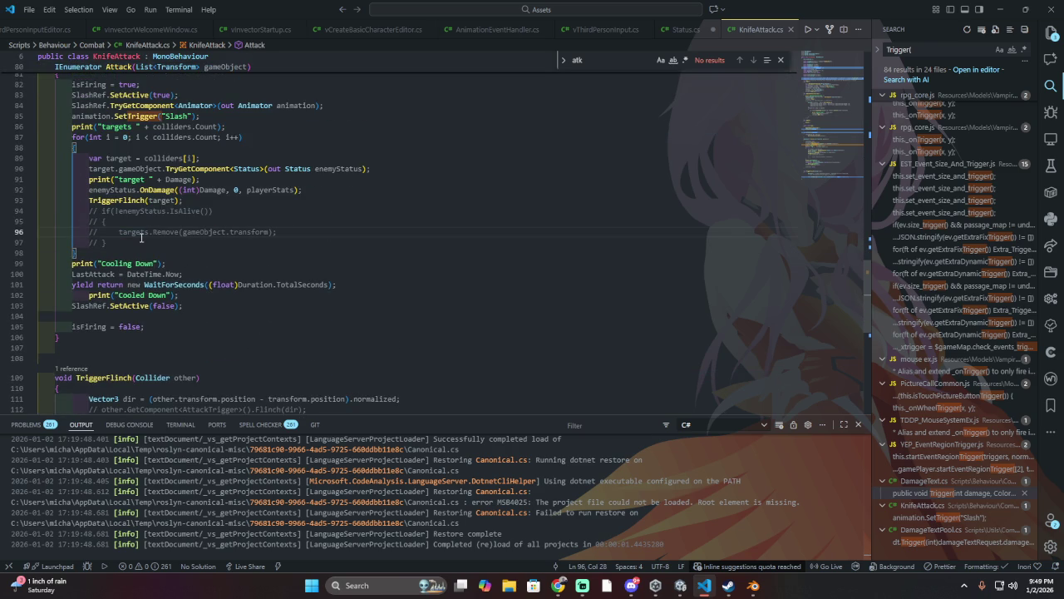
{"action": "scroll", "coordinate": [153, 232], "scroll_direction": "up", "scroll_amount": 1}
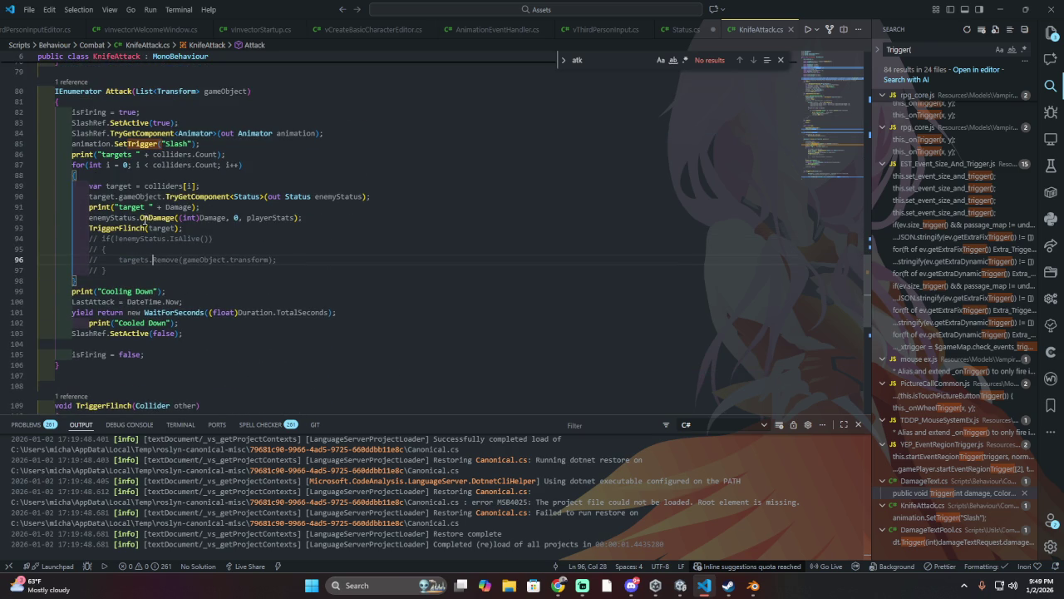
{"action": "scroll", "coordinate": [150, 218], "scroll_direction": "up", "scroll_amount": 3}
{"action": "scroll", "coordinate": [150, 241], "scroll_direction": "down", "scroll_amount": 2}
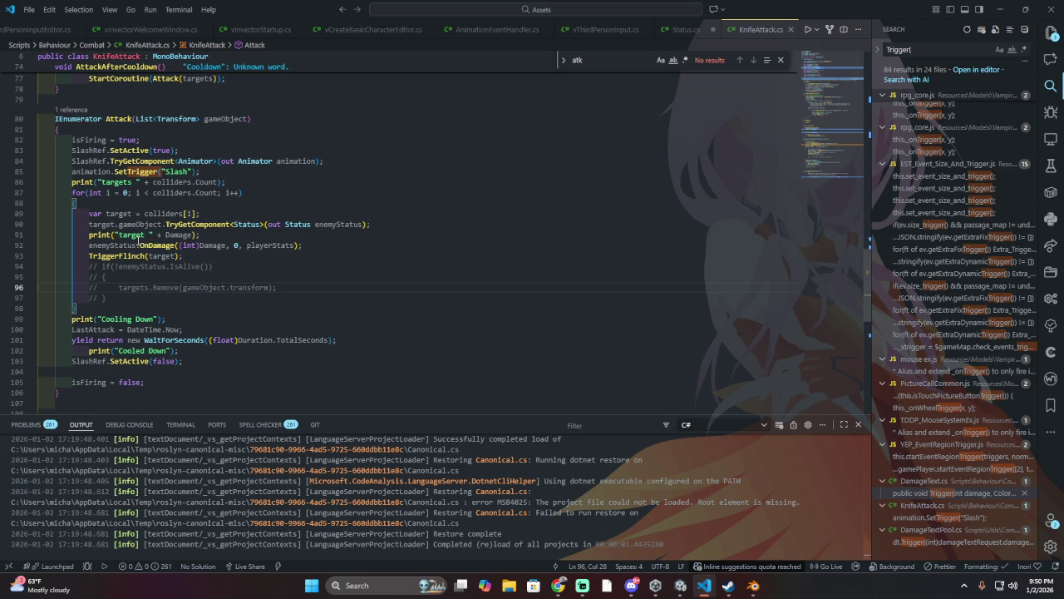
{"action": "scroll", "coordinate": [126, 233], "scroll_direction": "down", "scroll_amount": 3}
Step: Check the closing brace on line 98, then switch to Unity and start play mode
{"action": "left_click_drag", "start_coordinate": [125, 214], "coordinate": [166, 223]}
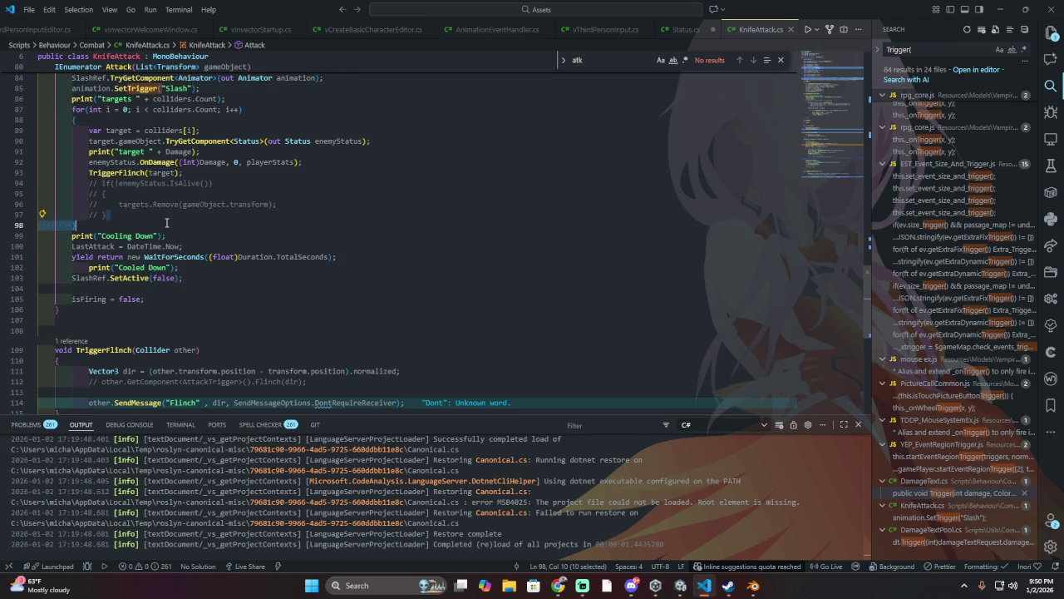
{"action": "left_click", "coordinate": [167, 223]}
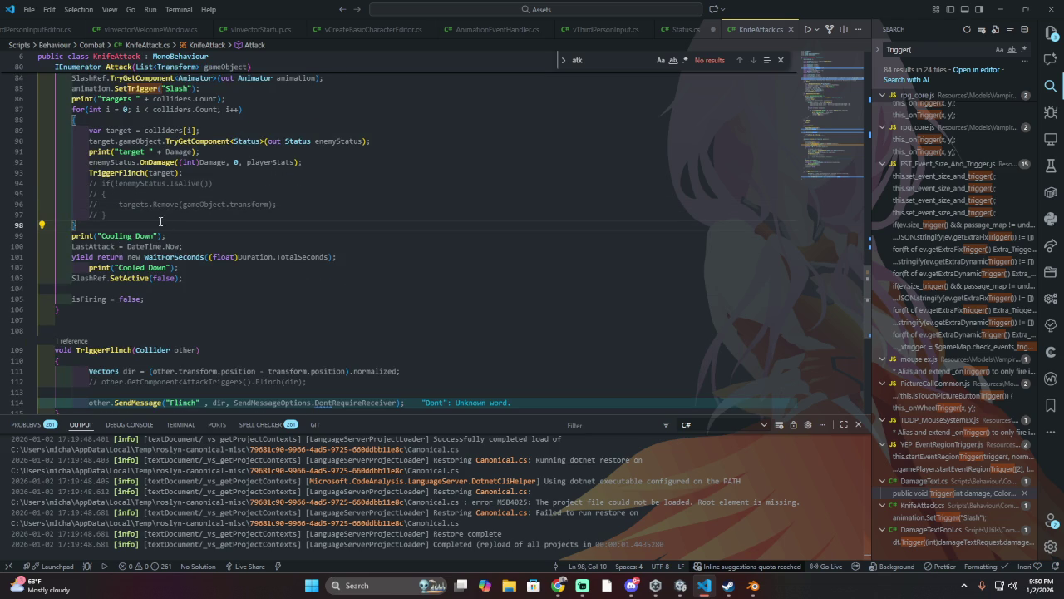
{"action": "scroll", "coordinate": [155, 223], "scroll_direction": "down", "scroll_amount": 2}
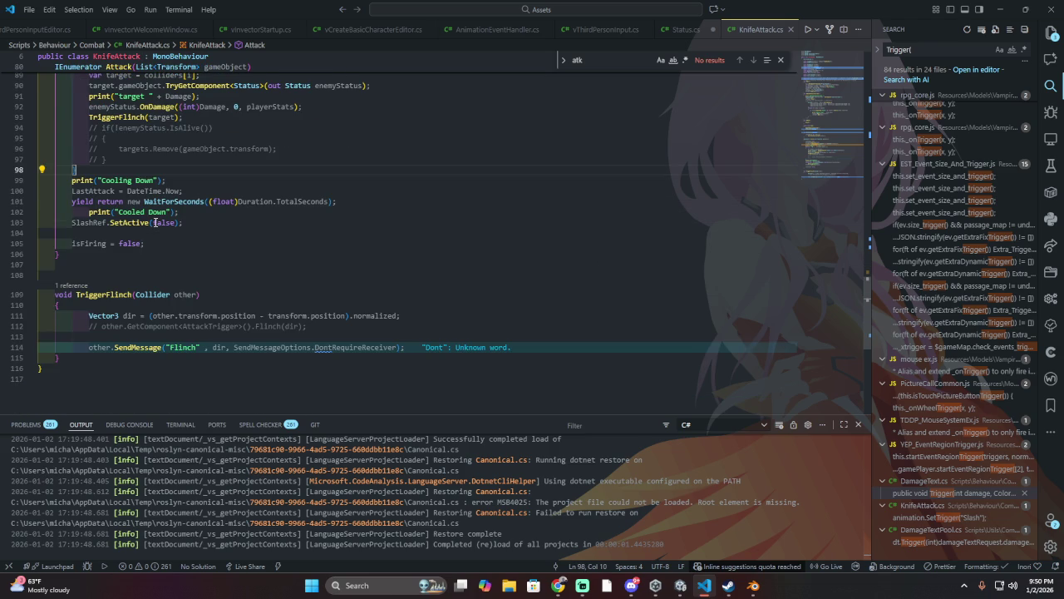
{"action": "key", "text": "alt+Tab"}
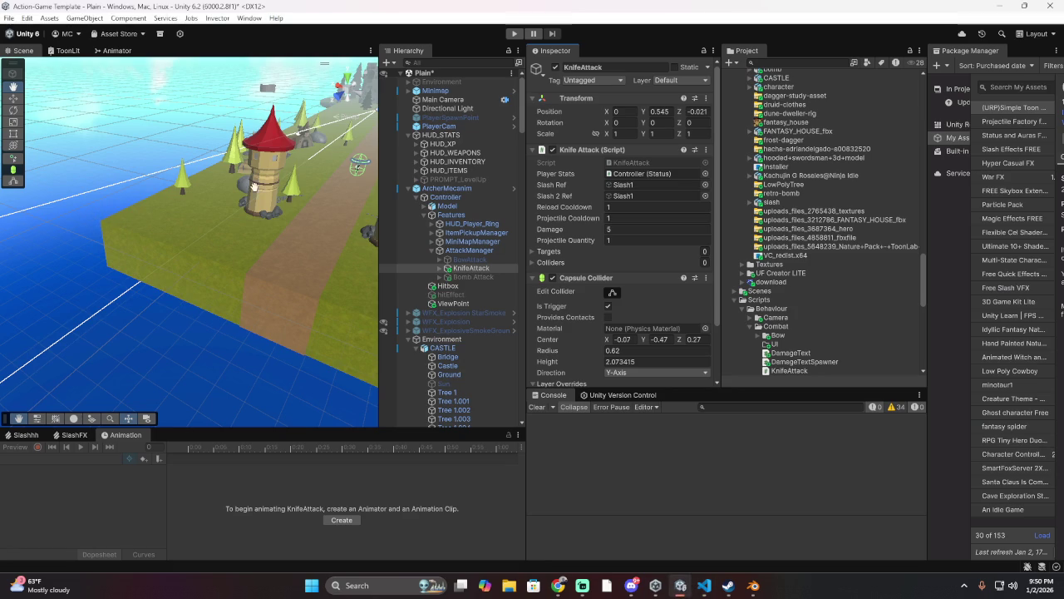
{"action": "left_click", "coordinate": [514, 35]}
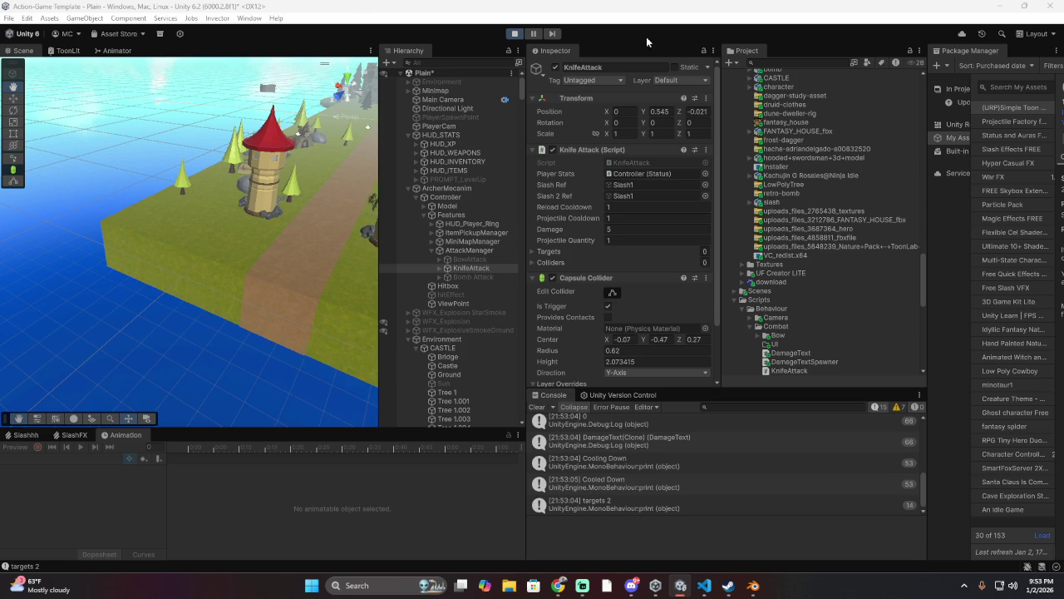
Step: Stop the knife-attack play session once the Console shows targets 2 and cooldown logs
{"action": "left_click", "coordinate": [514, 34]}
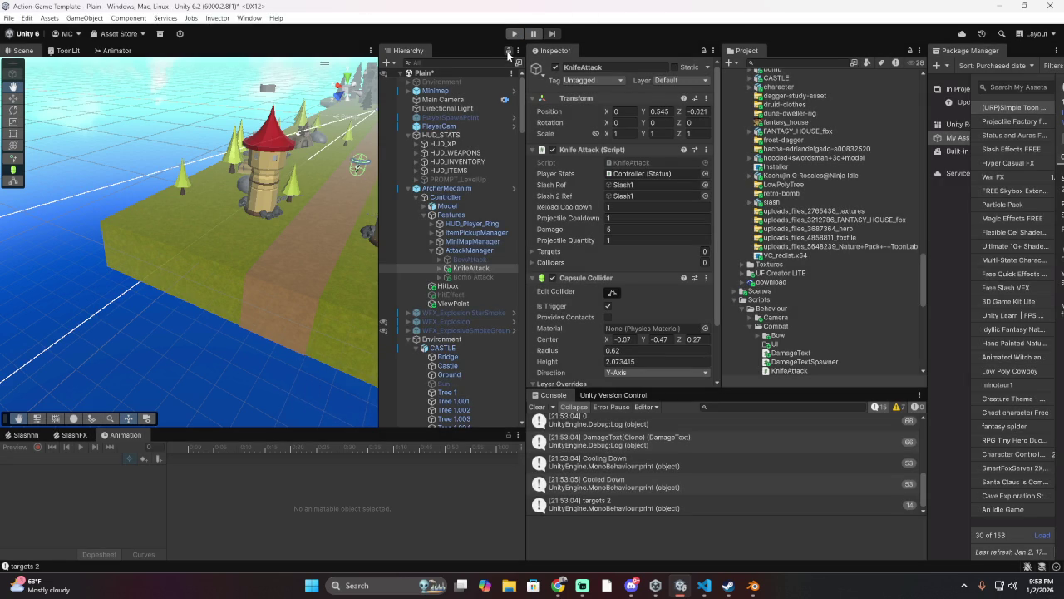
Step: Restart play mode to test the attack with SpawnDamageText and DamageText logs, then open the game object creation menu
{"action": "left_click", "coordinate": [515, 34]}
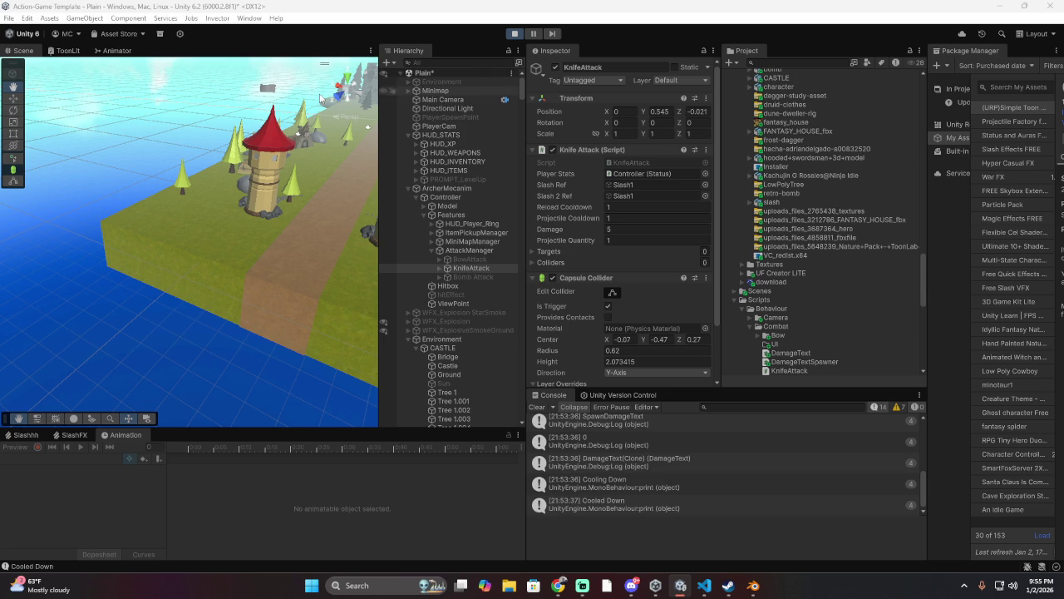
{"action": "left_click", "coordinate": [70, 19]}
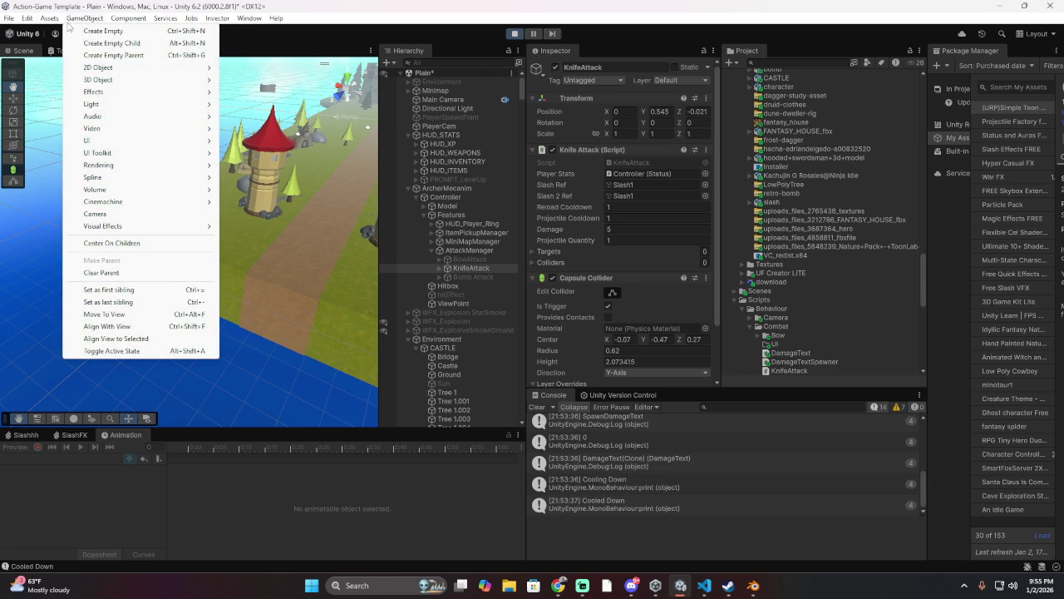
{"action": "mouse_move", "coordinate": [121, 20]}
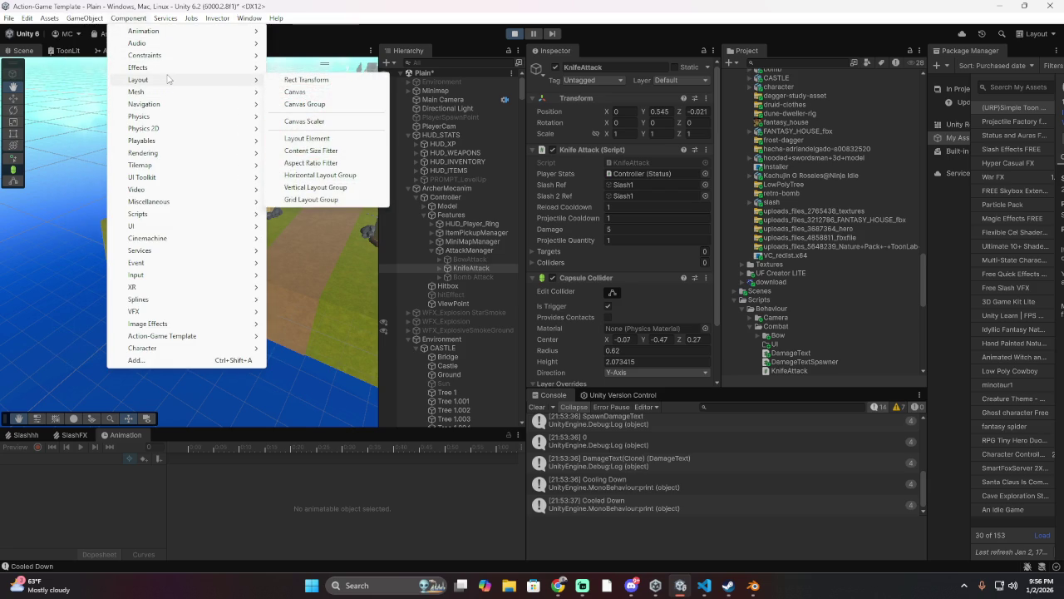
{"action": "mouse_move", "coordinate": [163, 70]}
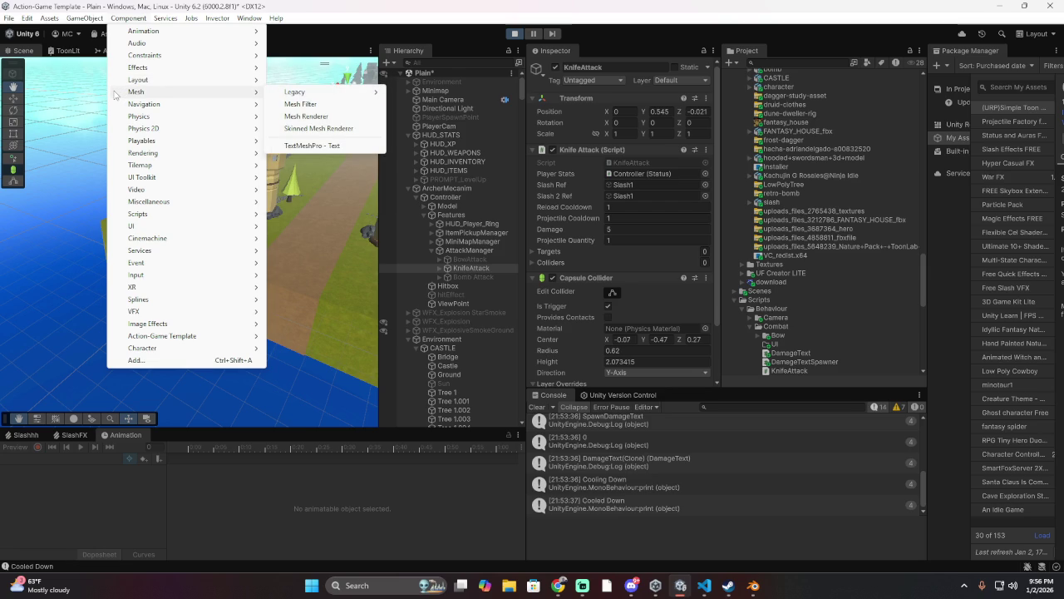
{"action": "mouse_move", "coordinate": [191, 17]}
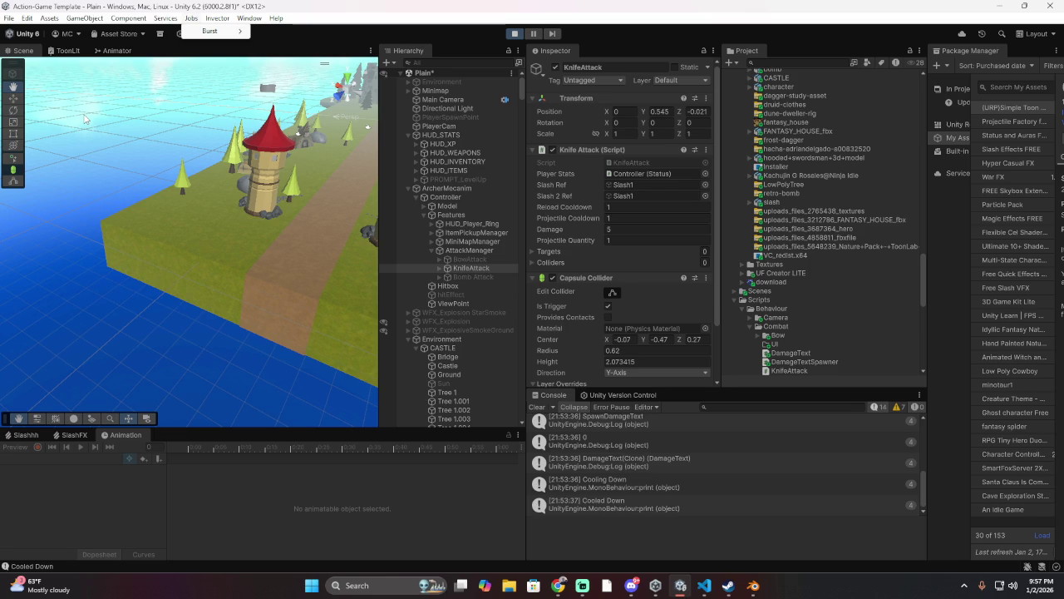
Step: Stop the running play test, scroll down the Hierarchy, and start the game again
{"action": "left_click", "coordinate": [520, 36]}
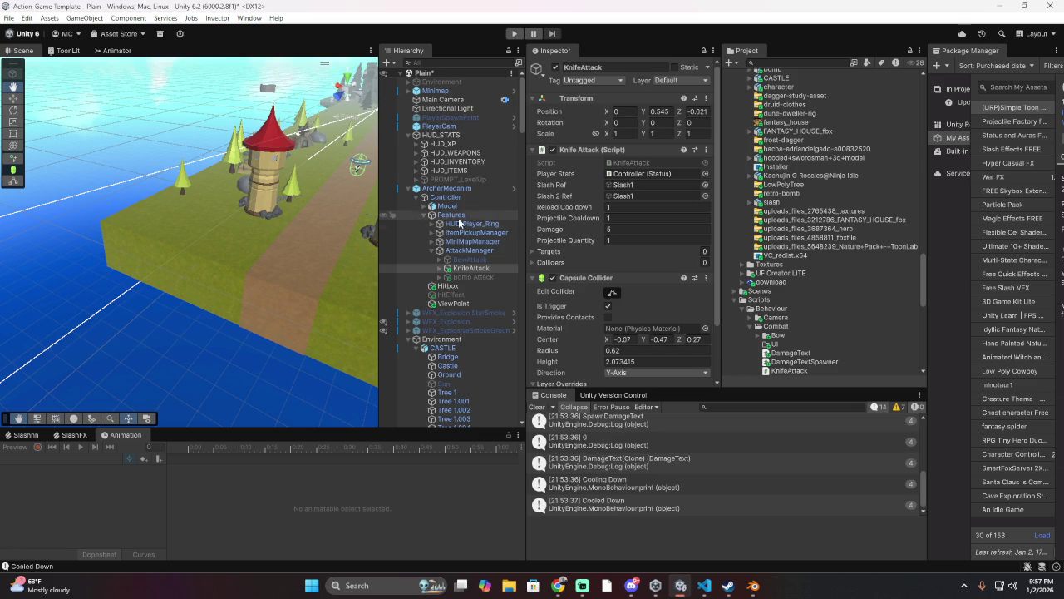
{"action": "scroll", "coordinate": [475, 206], "scroll_direction": "down", "scroll_amount": 3}
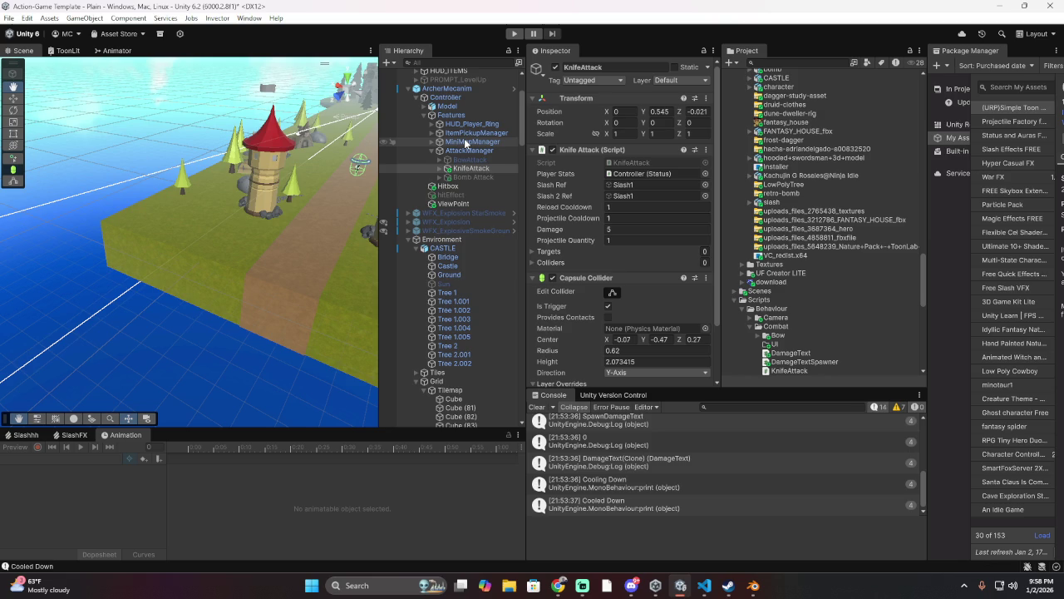
{"action": "scroll", "coordinate": [464, 138], "scroll_direction": "down", "scroll_amount": 4}
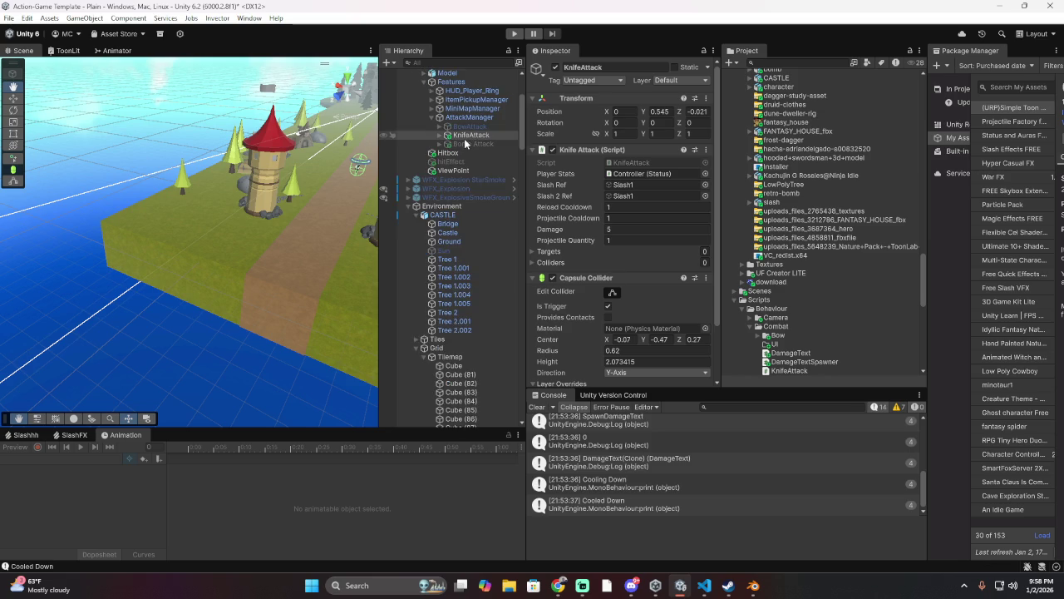
{"action": "scroll", "coordinate": [467, 138], "scroll_direction": "down", "scroll_amount": 4}
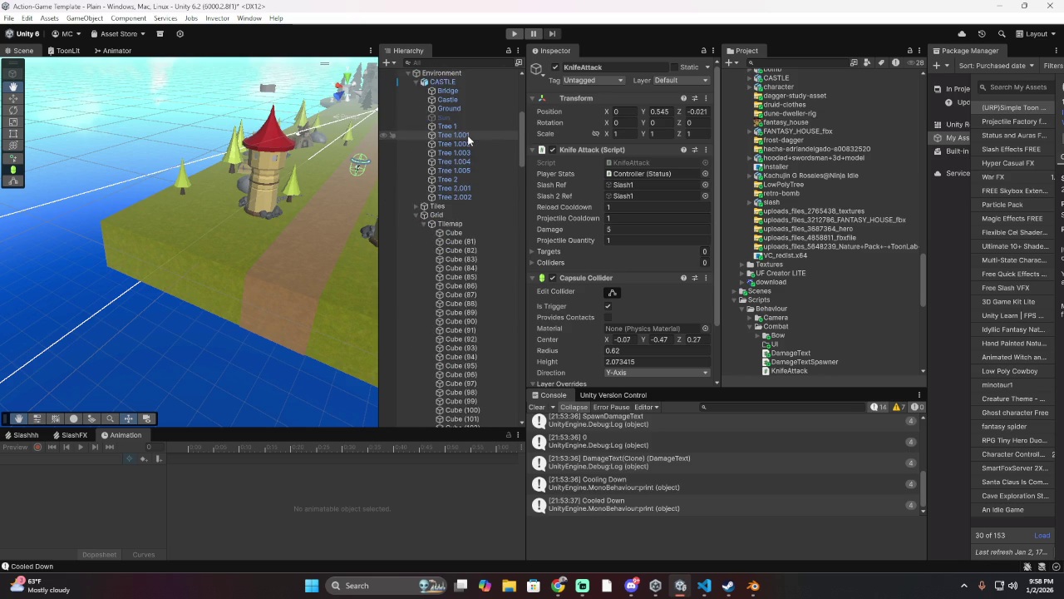
{"action": "scroll", "coordinate": [468, 140], "scroll_direction": "down", "scroll_amount": 4}
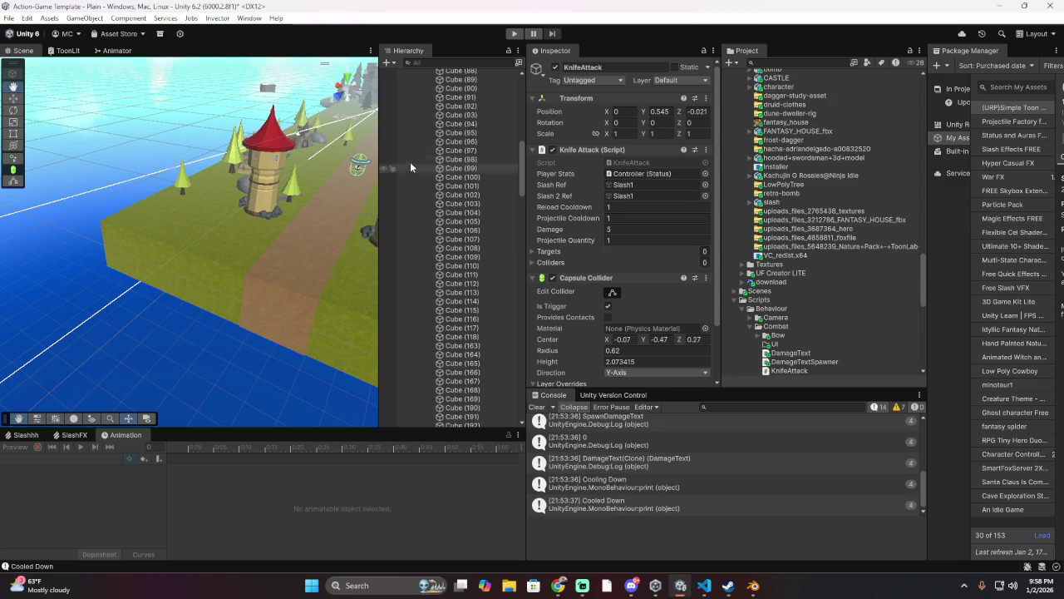
{"action": "left_click", "coordinate": [514, 33]}
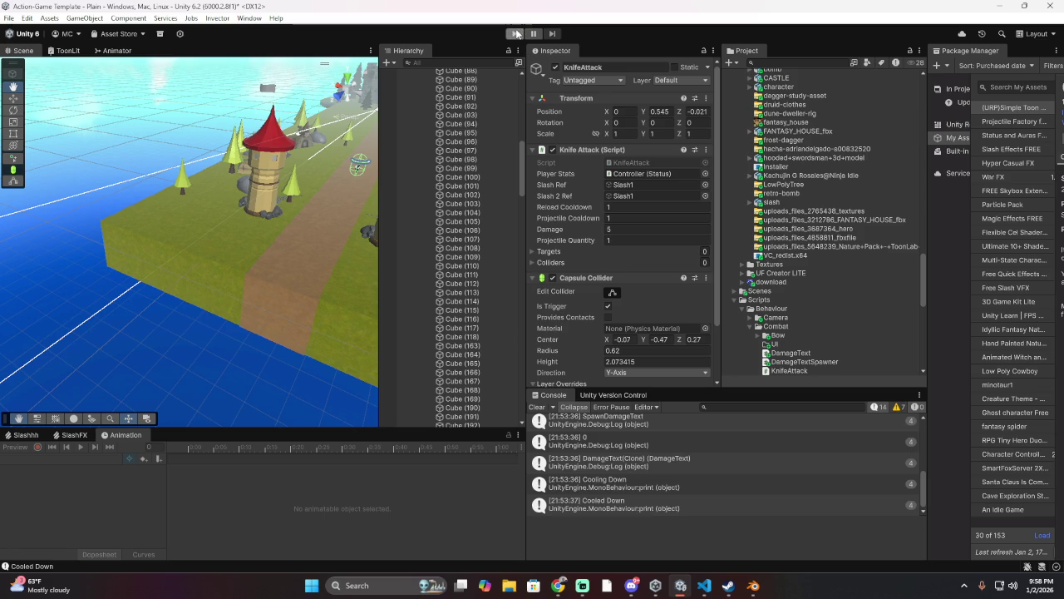
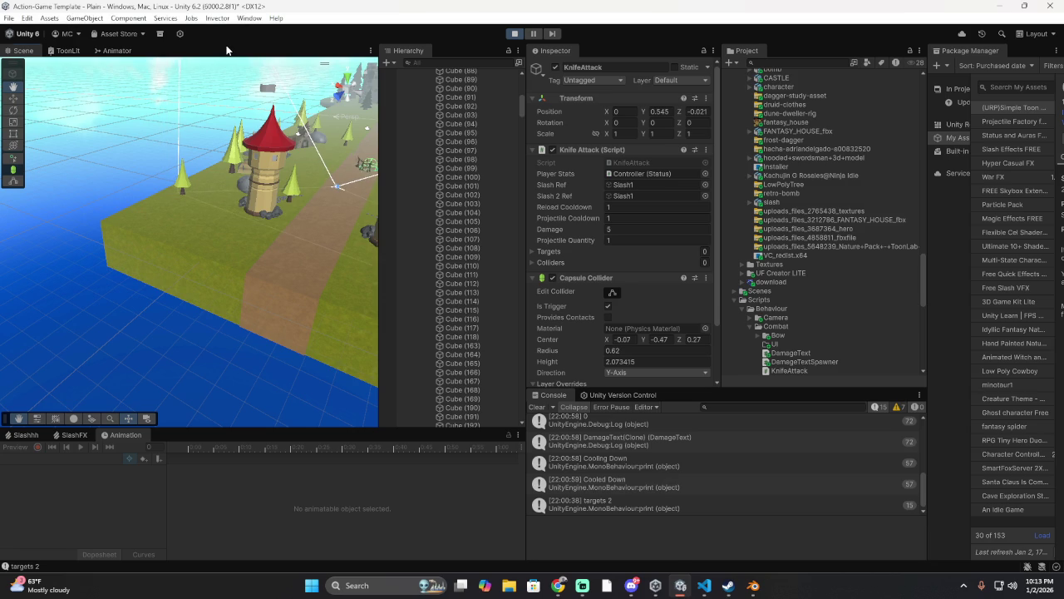
Step: Save the action game scene with the KnifeAttack setup using File > Save
{"action": "left_click", "coordinate": [10, 18]}
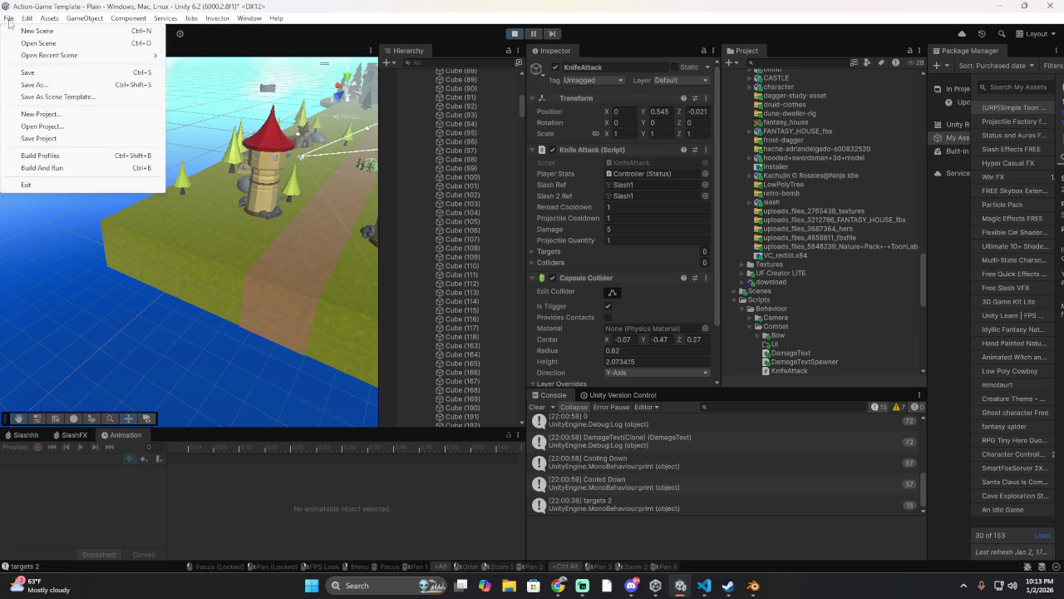
{"action": "left_click", "coordinate": [47, 74]}
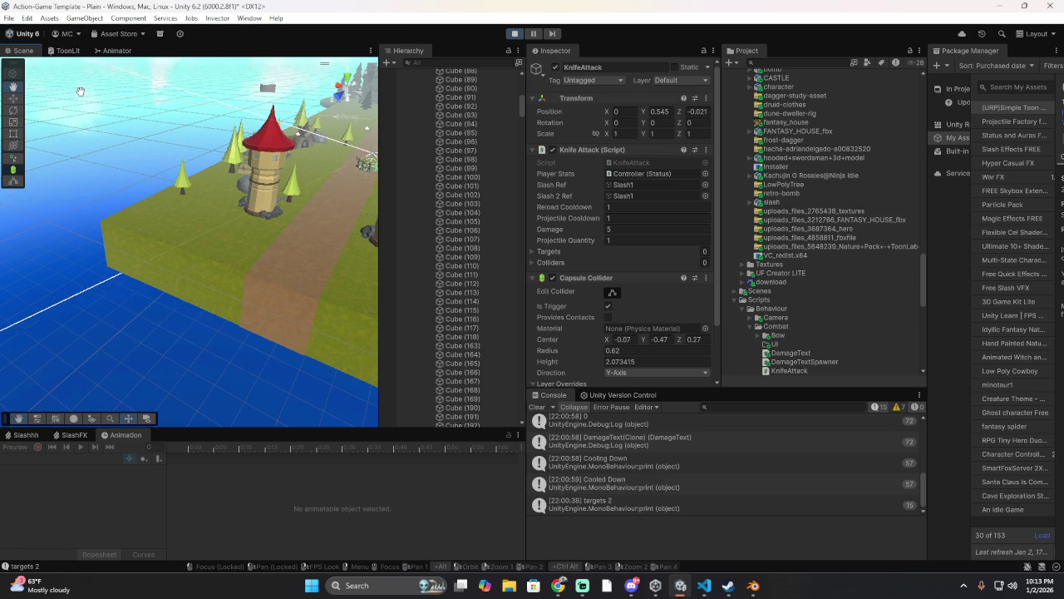